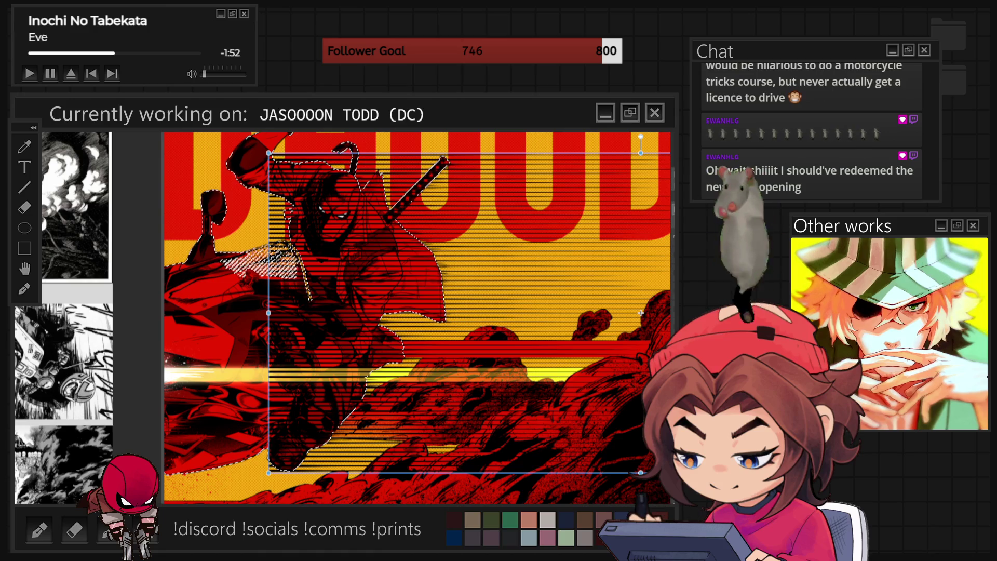
# Clear the line texture from the selection, then undo to restore it on the yellow background.
pyautogui.press('Delete')
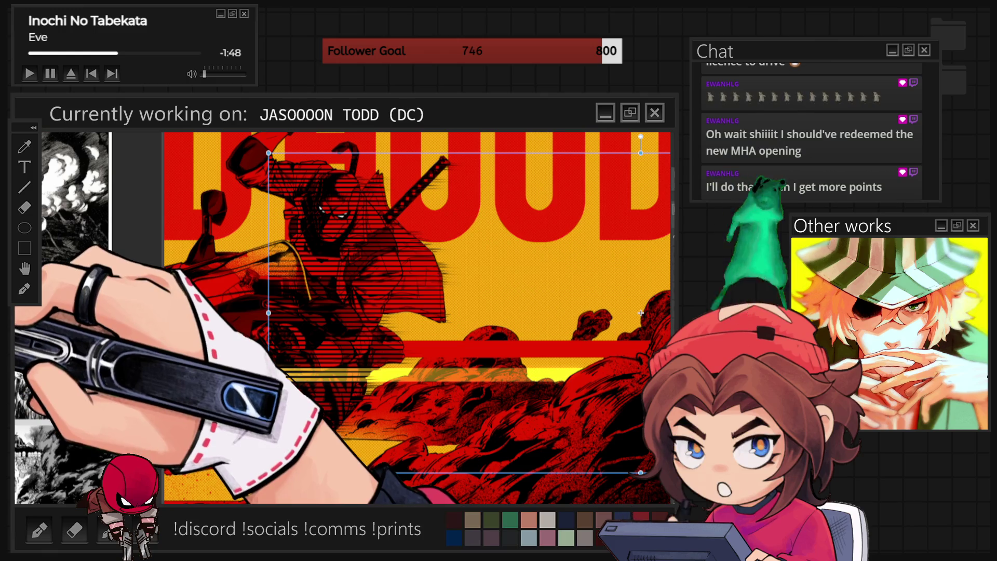
pyautogui.hotkey('ctrl', 'z')
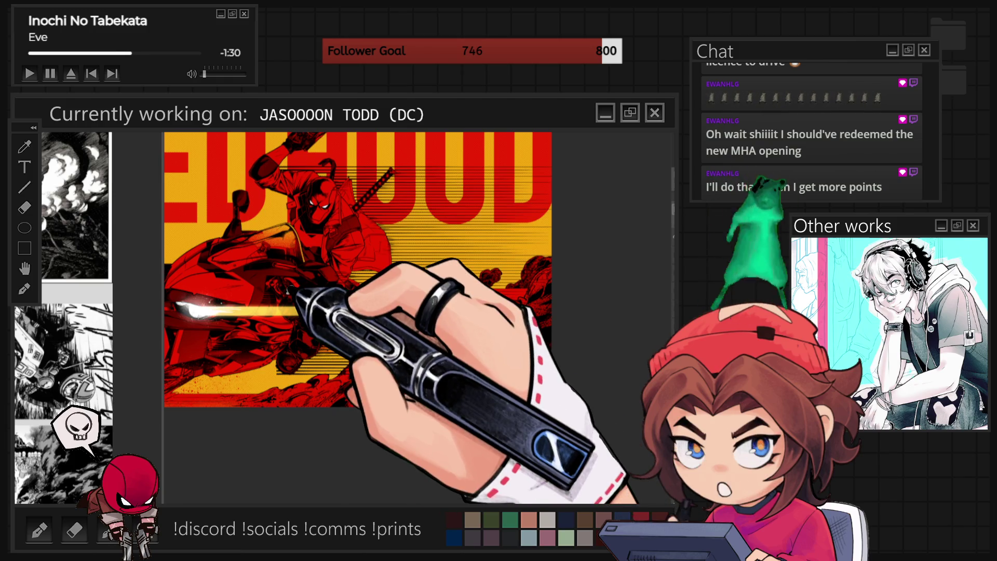
pyautogui.scroll(2, 567, 288)
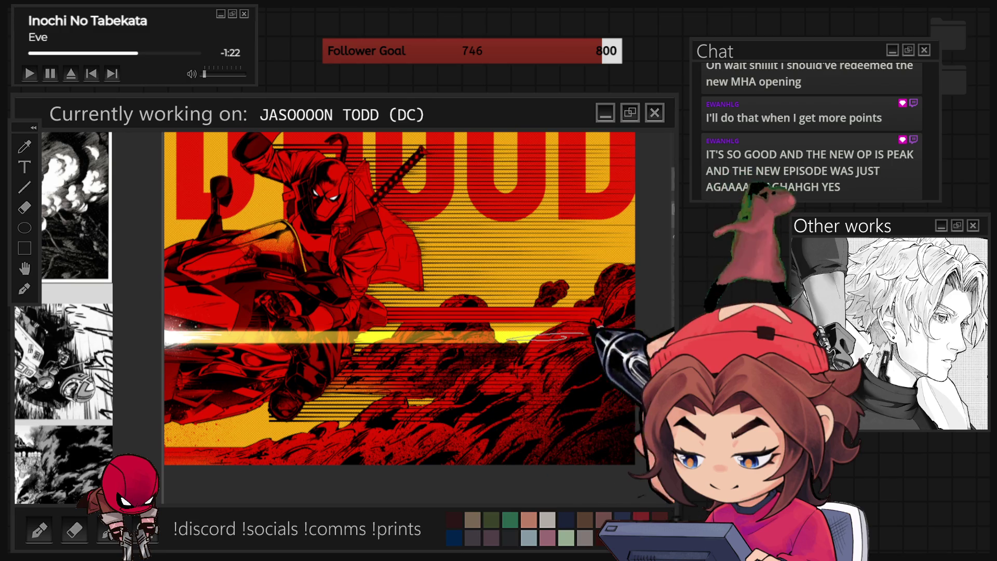
# Stroke a thin horizontal speed line across the right side, then undo it after zooming out.
pyautogui.moveTo(381, 315); pyautogui.dragTo(584, 313)
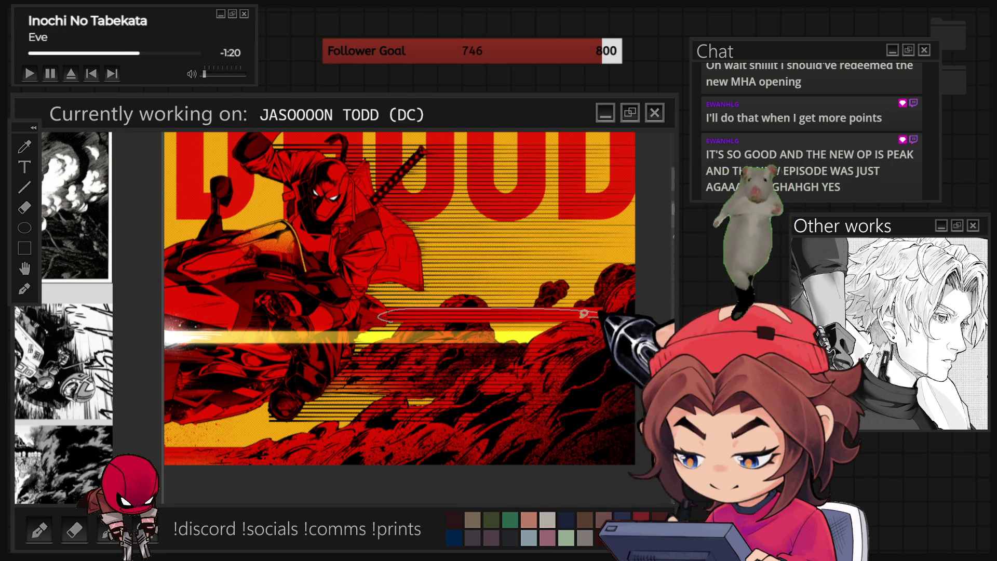
pyautogui.hotkey('ctrl', '-')
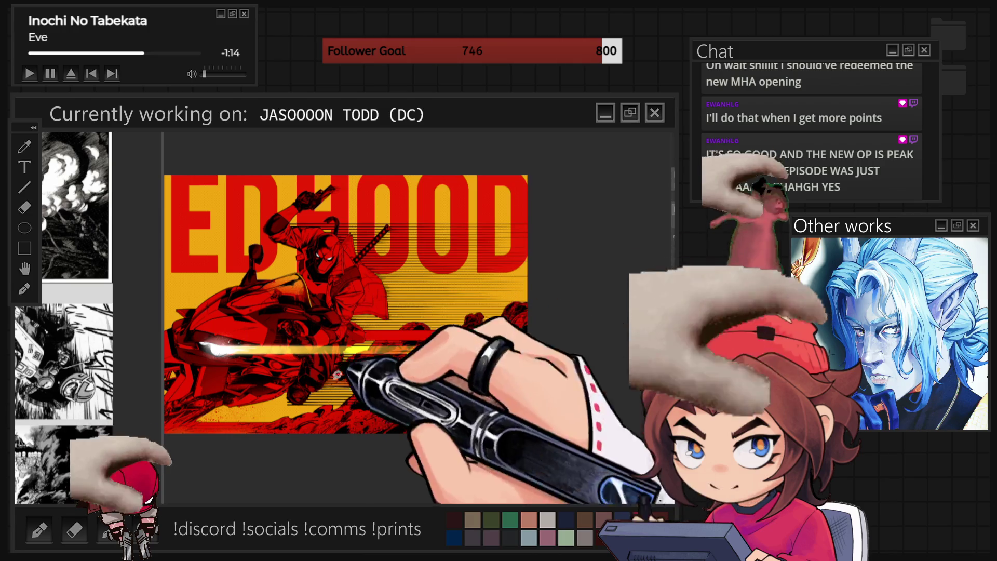
pyautogui.scroll(1, 395, 430)
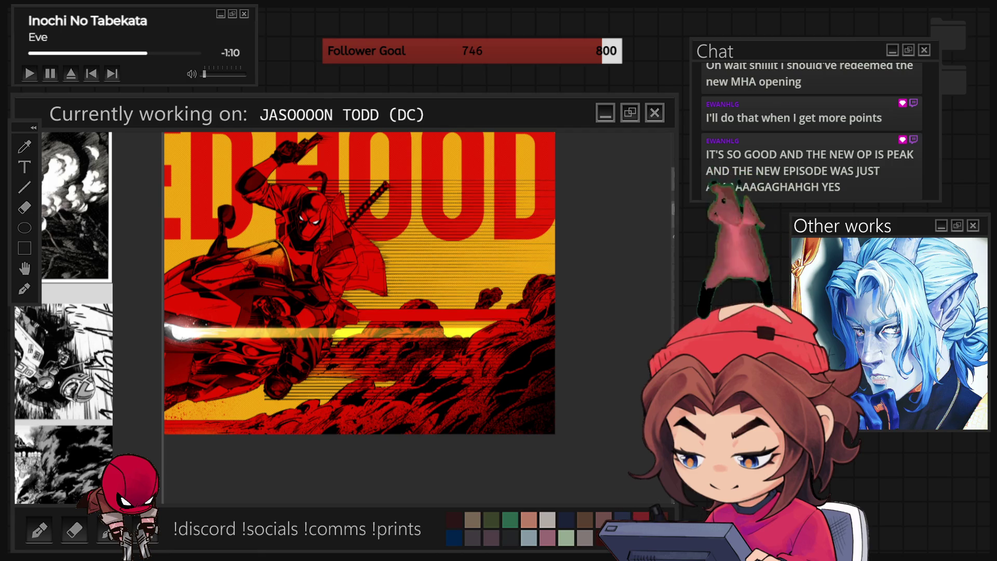
pyautogui.scroll(-1, 501, 431)
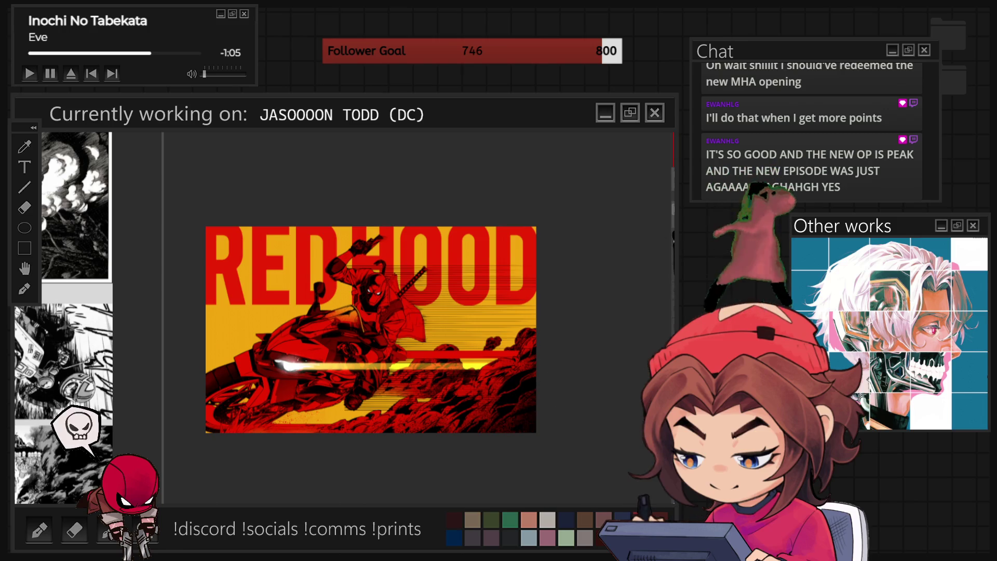
pyautogui.hotkey('ctrl', 'z')
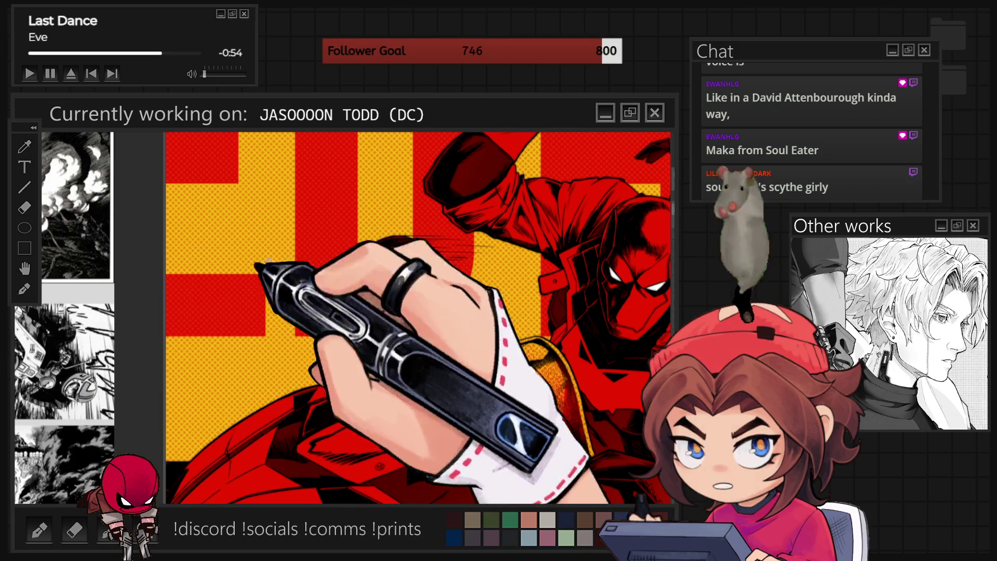
pyautogui.moveTo(390, 267); pyautogui.dragTo(393, 266)
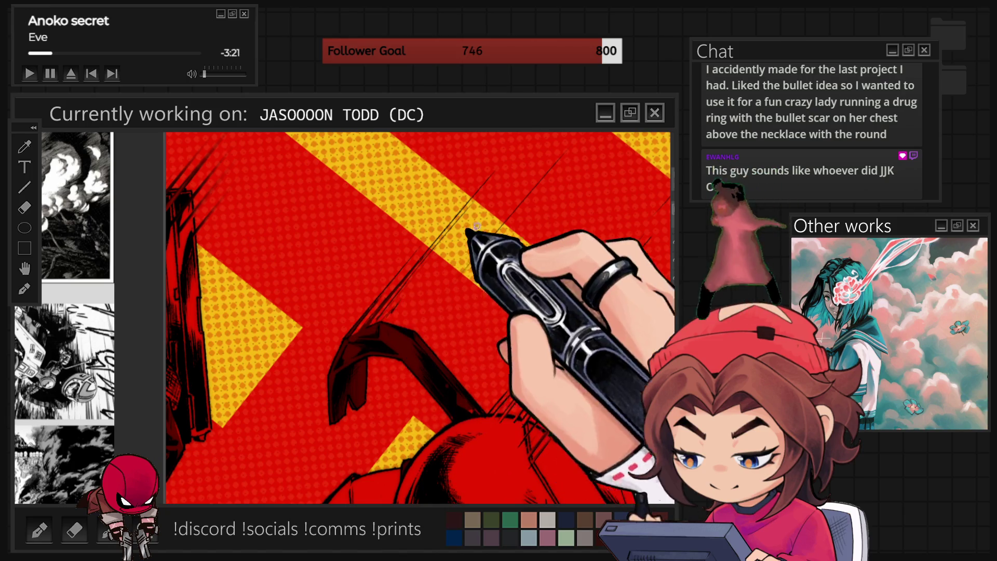
# Ink thin dark hatch strokes beside and above the gun, turning the canvas so it stands upright.
pyautogui.moveTo(441, 294); pyautogui.dragTo(507, 215)
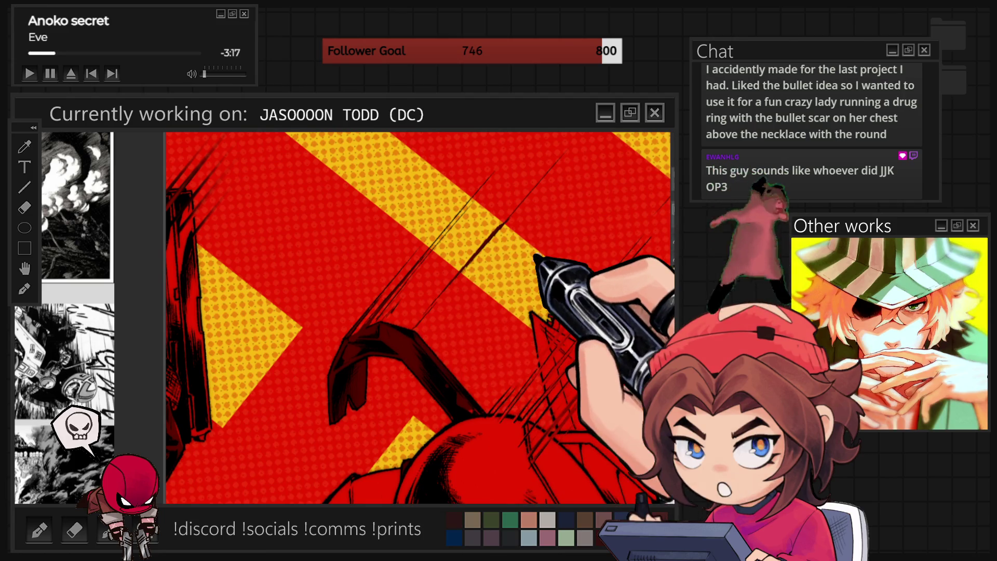
pyautogui.moveTo(538, 257)
pyautogui.mouseDown()
pyautogui.moveTo(335, 258)
pyautogui.moveTo(399, 262)
pyautogui.mouseUp()
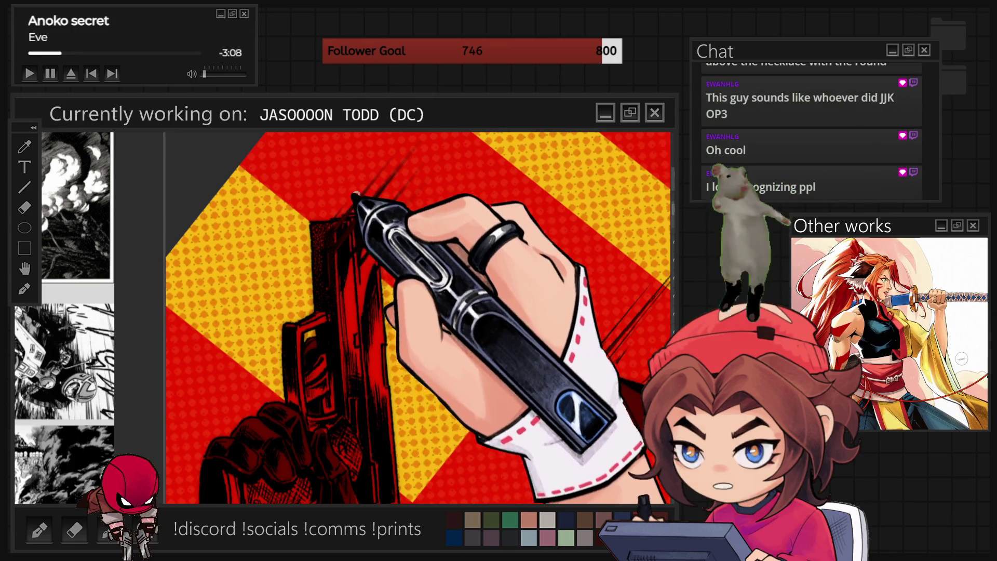
pyautogui.moveTo(374, 266); pyautogui.dragTo(408, 202)
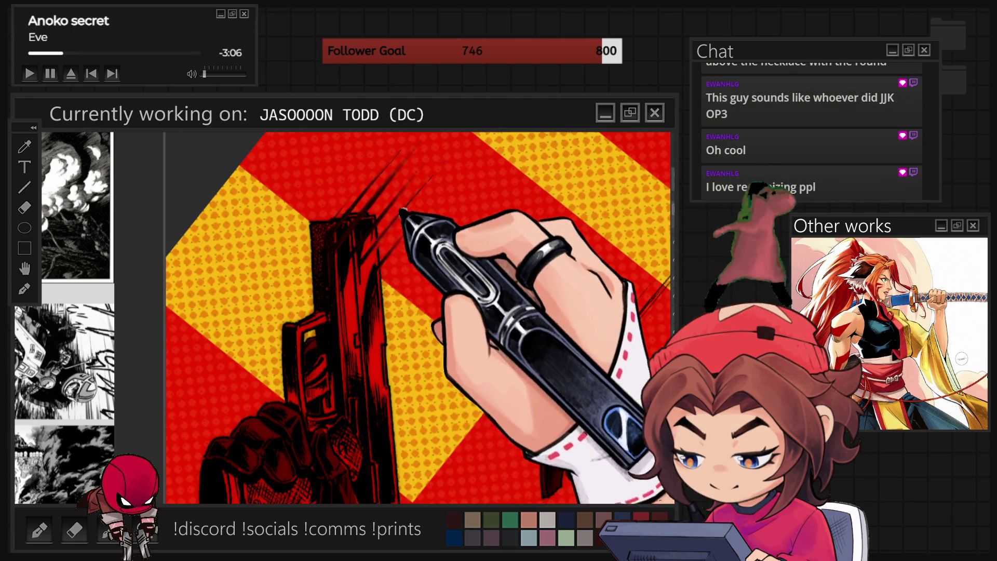
pyautogui.moveTo(394, 237); pyautogui.dragTo(436, 172)
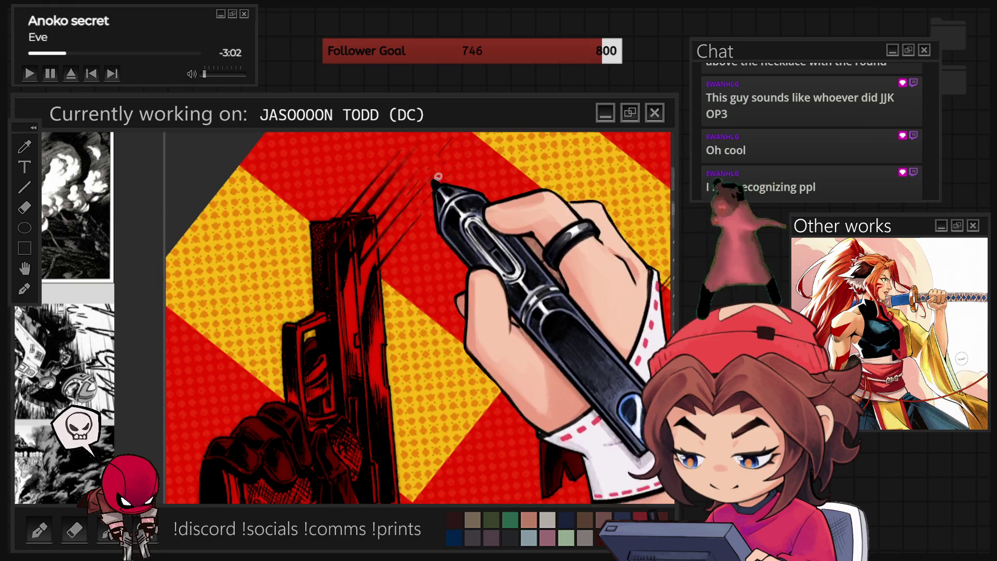
pyautogui.scroll(-3, 390, 256)
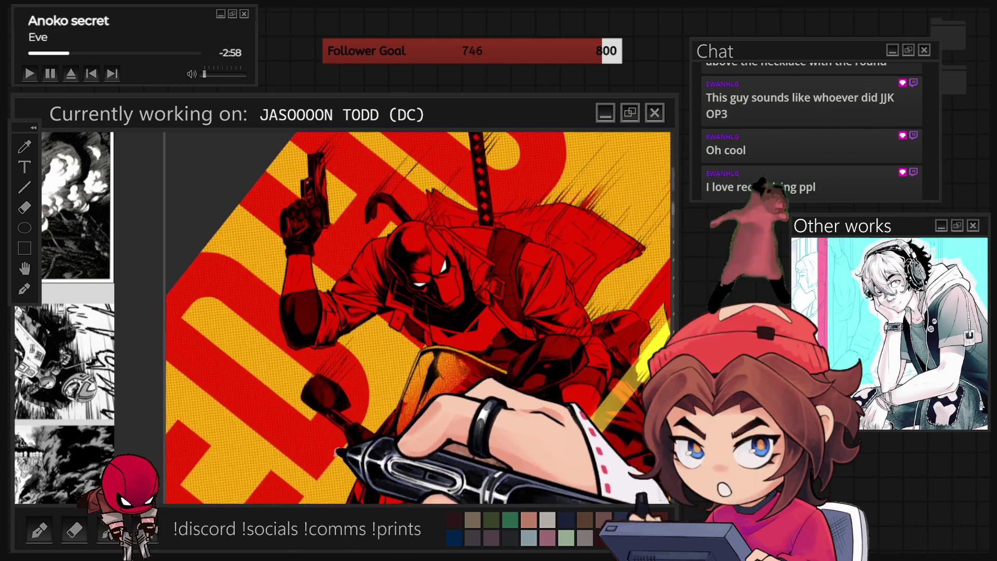
pyautogui.scroll(2, 316, 395)
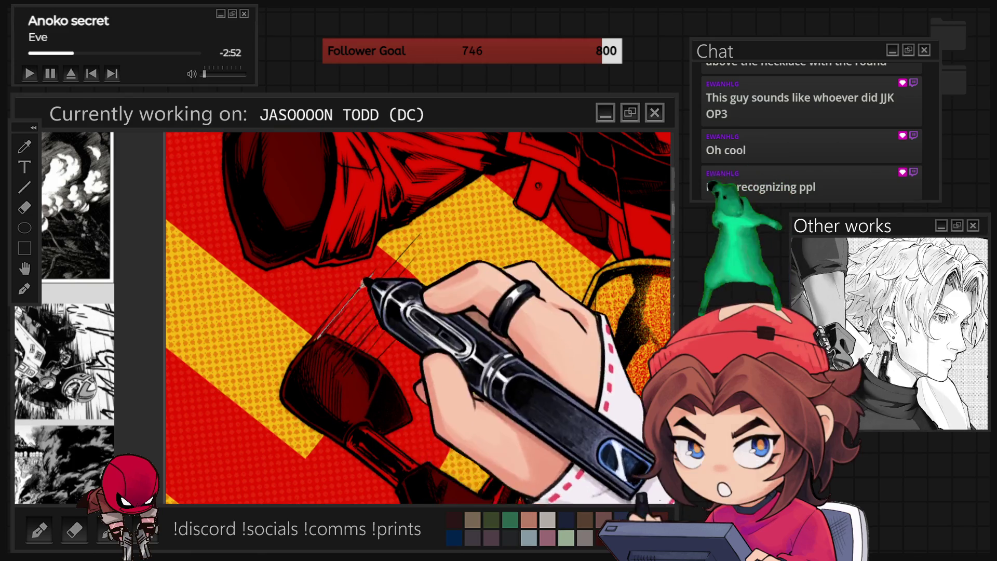
# Add dense black hatching near the red shape and a thin hatch stroke beside the rider.
pyautogui.moveTo(405, 268); pyautogui.dragTo(348, 327)
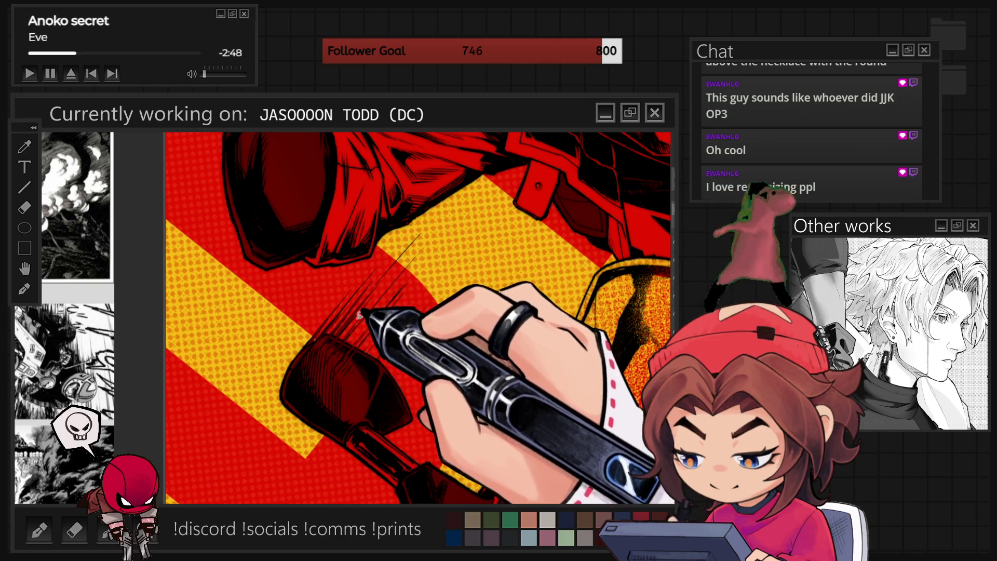
pyautogui.moveTo(389, 293); pyautogui.dragTo(364, 322)
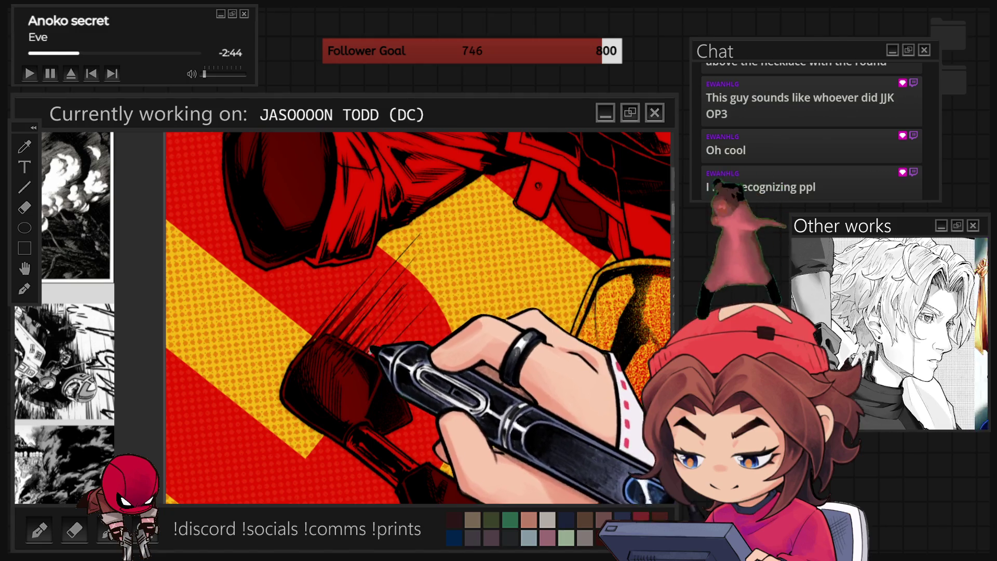
pyautogui.scroll(-3, 445, 241)
pyautogui.scroll(-3, 445, 240)
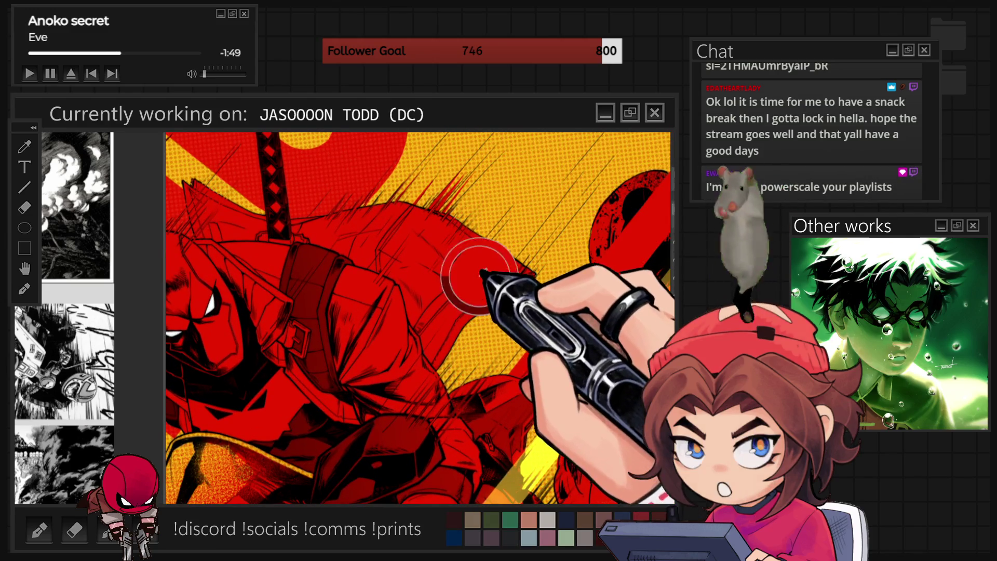
pyautogui.moveTo(515, 216)
pyautogui.mouseDown()
pyautogui.moveTo(480, 262)
pyautogui.moveTo(573, 170)
pyautogui.mouseUp()
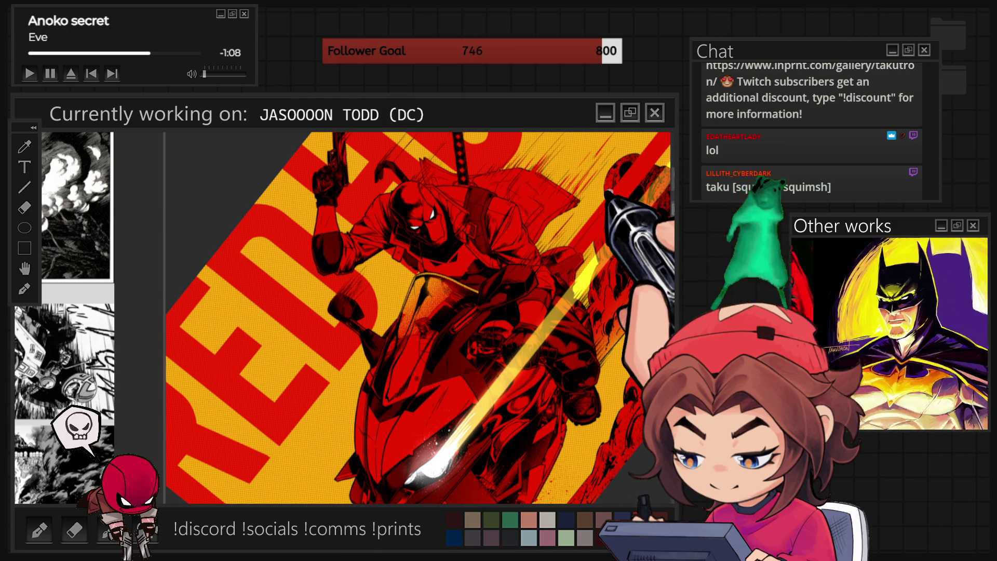
# Zoom out to see the whole tilted canvas around the rider.
pyautogui.hotkey('ctrl', '-')
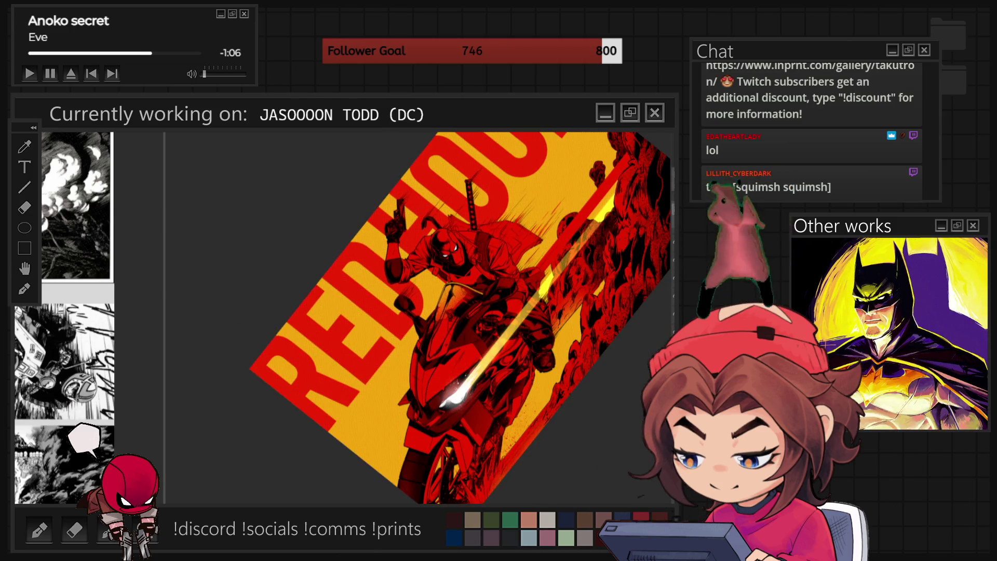
# Reset the canvas tilt so the RED HOOD illustration sits level.
pyautogui.hotkey('ctrl', '0')
pyautogui.scroll(2, 482, 362)
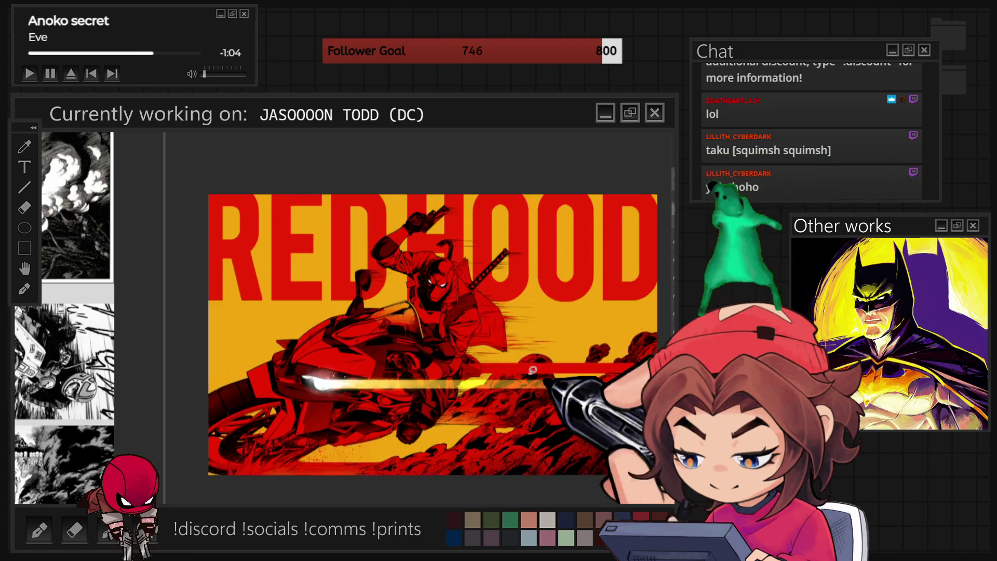
pyautogui.scroll(2, 419, 320)
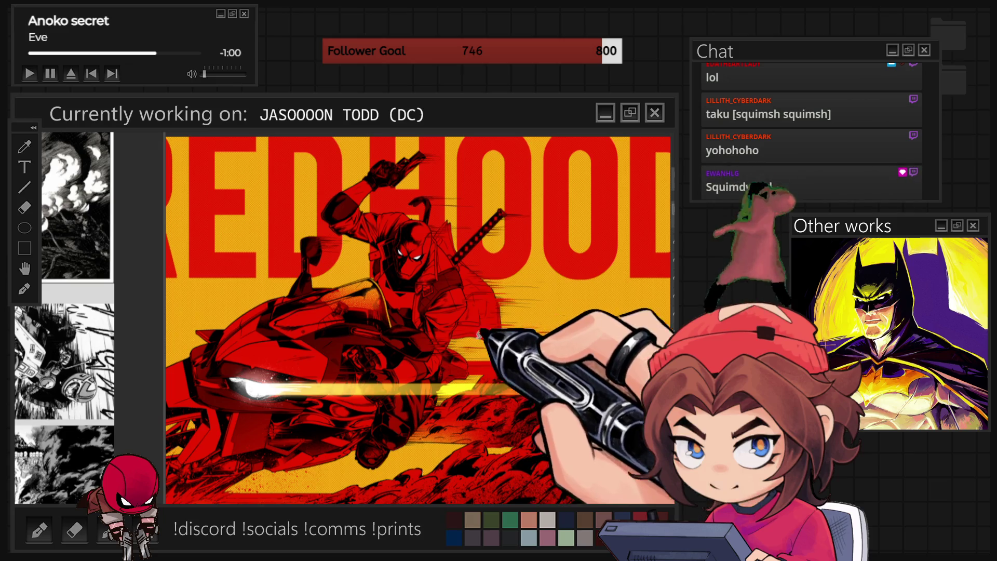
pyautogui.scroll(2, 389, 421)
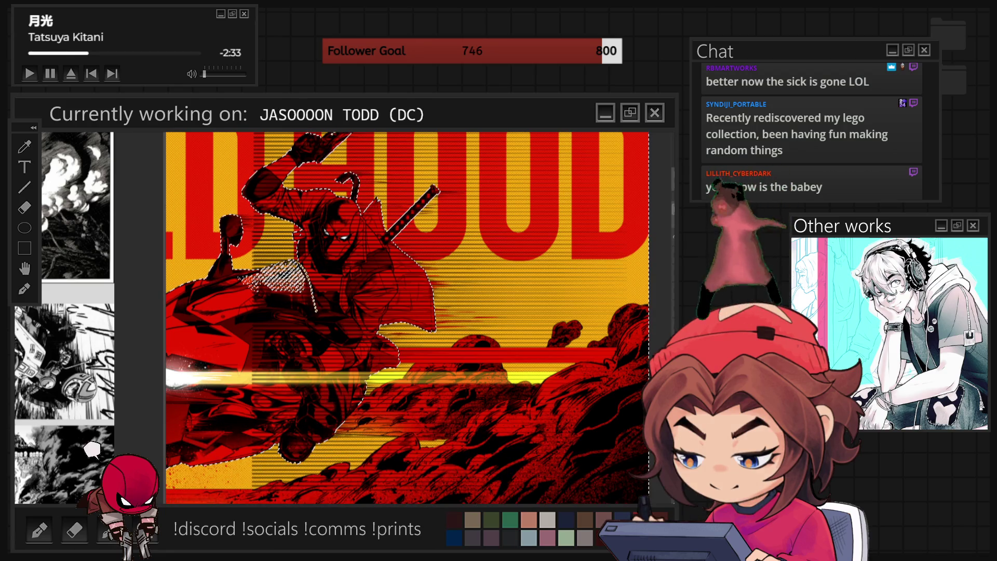
# Deselect the rider figure after painting the horizontal streaks.
pyautogui.hotkey('ctrl', 'd')
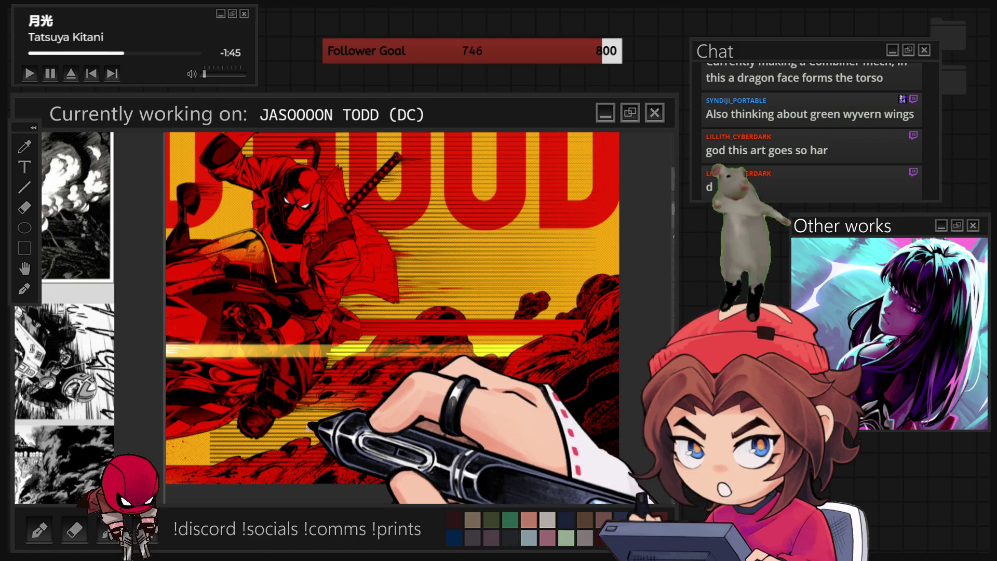
pyautogui.scroll(3, 418, 303)
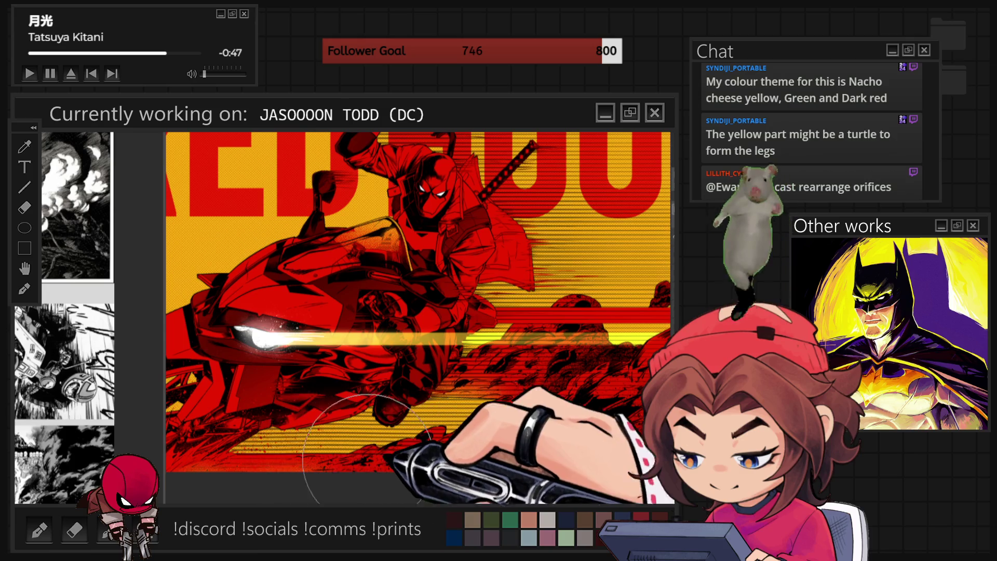
pyautogui.scroll(-3, 409, 452)
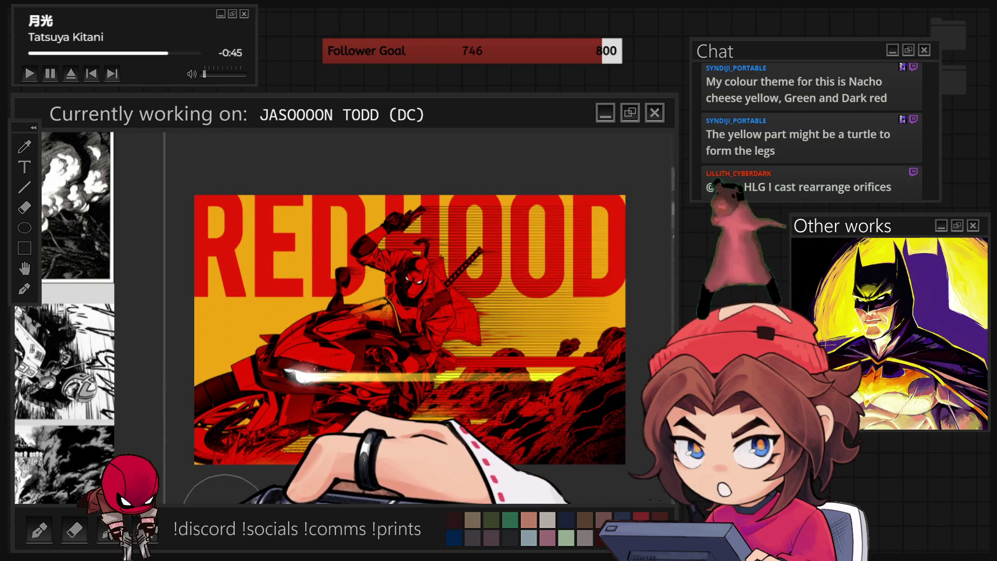
pyautogui.scroll(3, 351, 452)
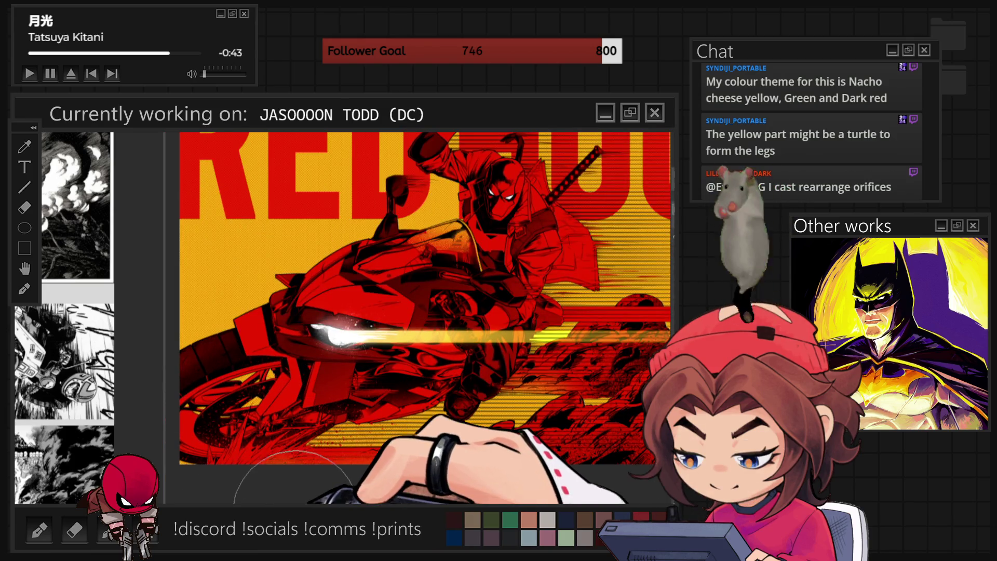
pyautogui.scroll(-3, 294, 499)
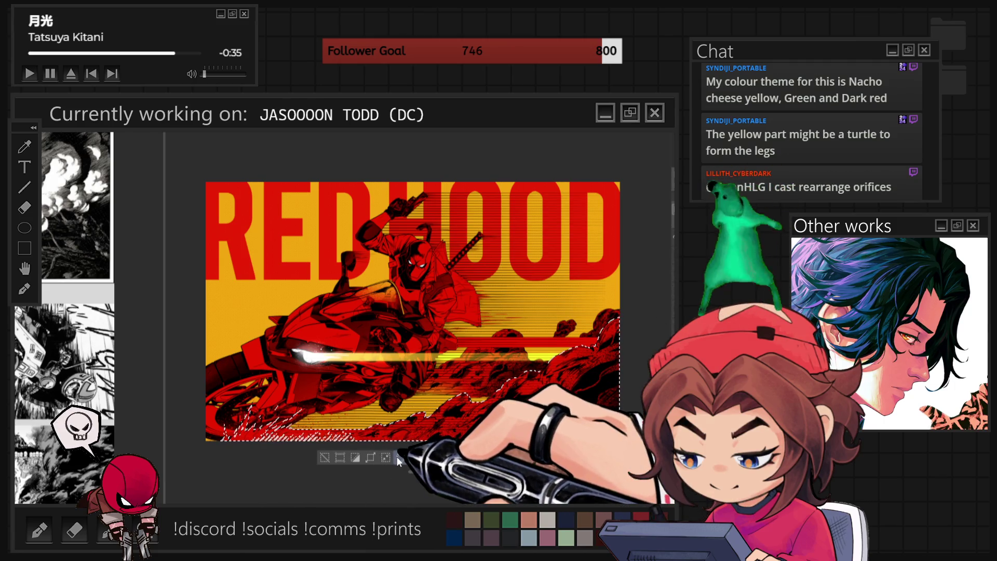
# Switch back to the Brush tool so the selection launcher disappears.
pyautogui.click(325, 457)
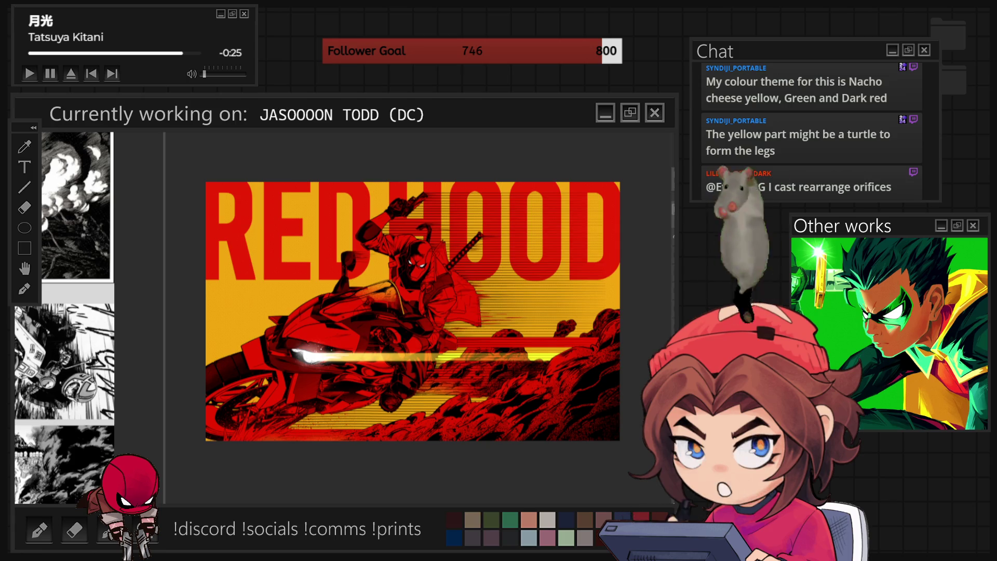
# Deselect everything on the RED HOOD illustration with Ctrl+D.
pyautogui.hotkey('ctrl', 'd')
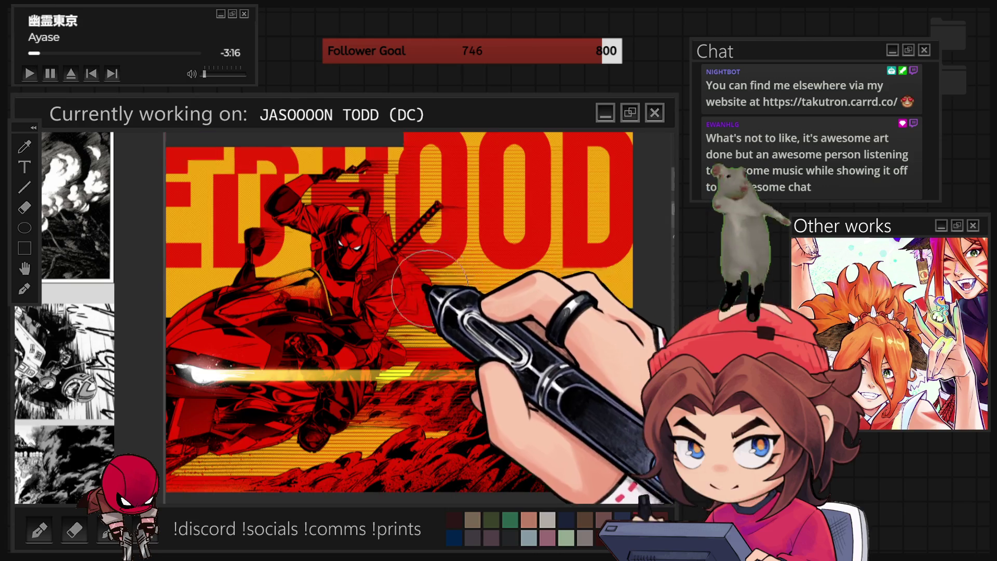
pyautogui.scroll(-1, 388, 329)
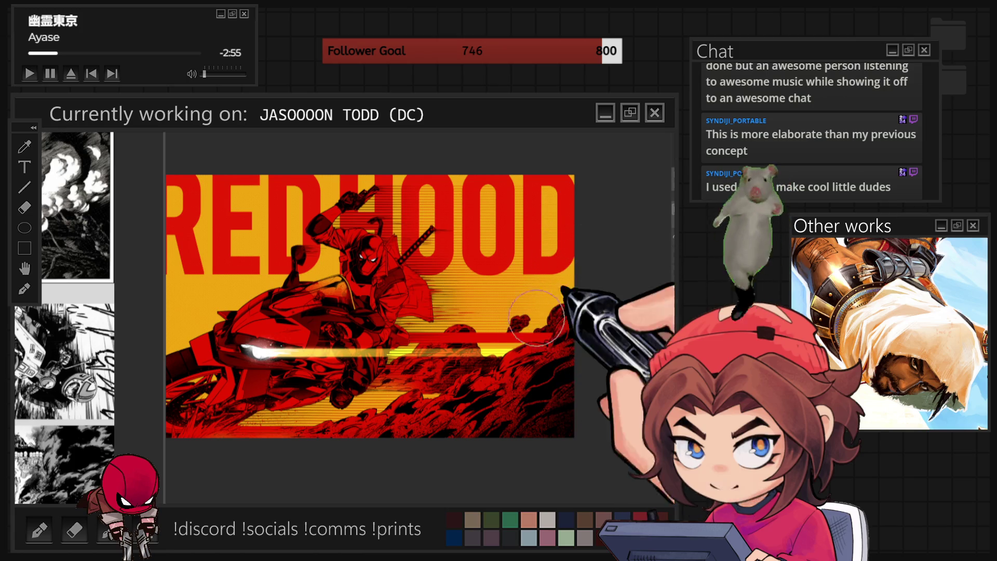
pyautogui.scroll(5, 598, 300)
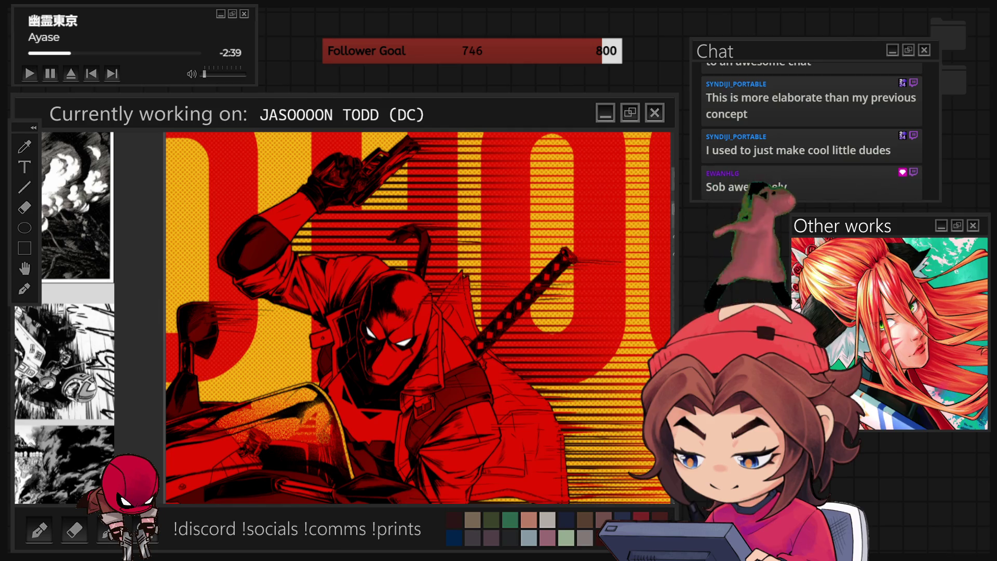
pyautogui.scroll(-5, 524, 428)
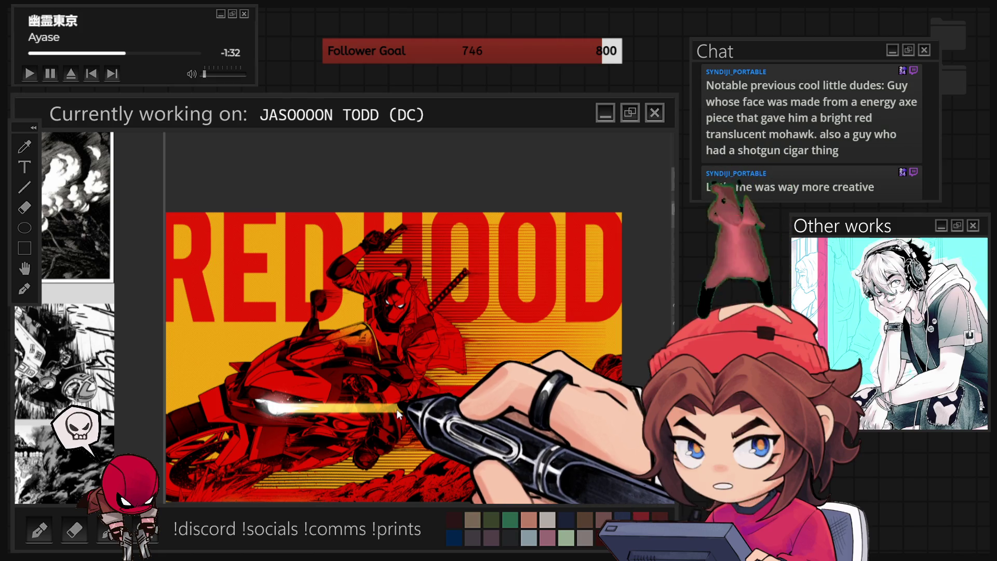
pyautogui.hotkey('ctrl', 't')
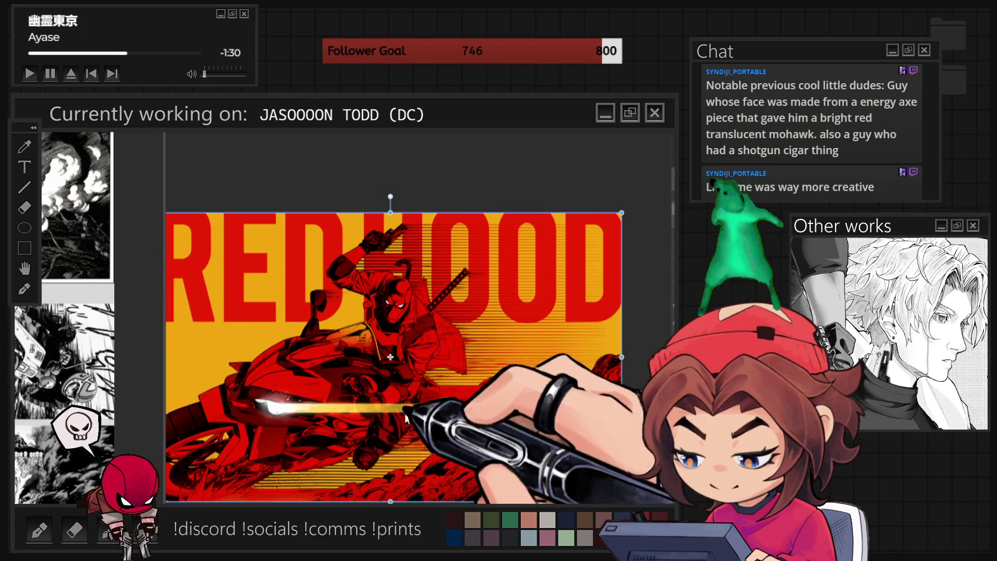
# Leave the transform without changes and enlarge the view onto the rough sketch.
pyautogui.press('Return')
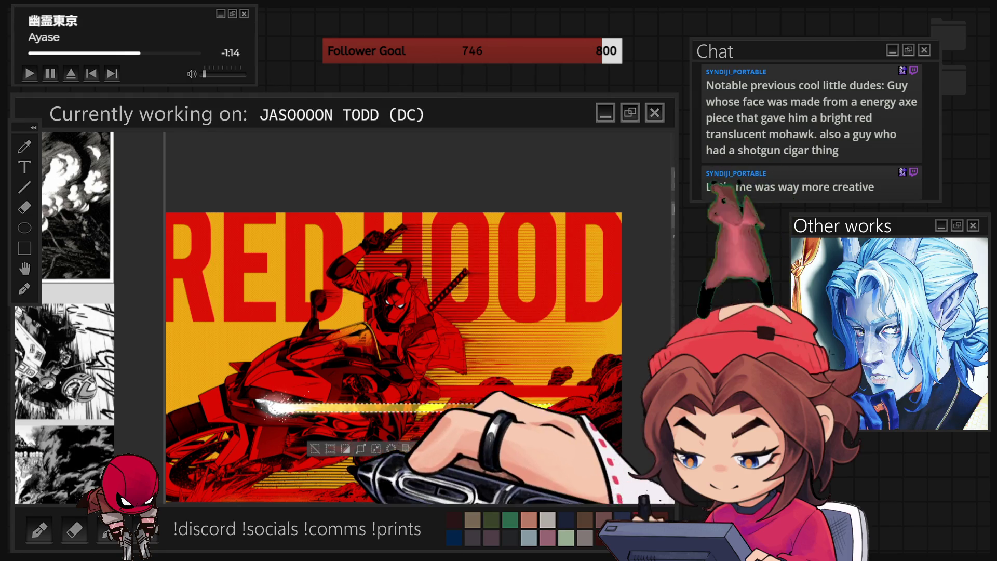
pyautogui.hotkey('ctrl', '+')
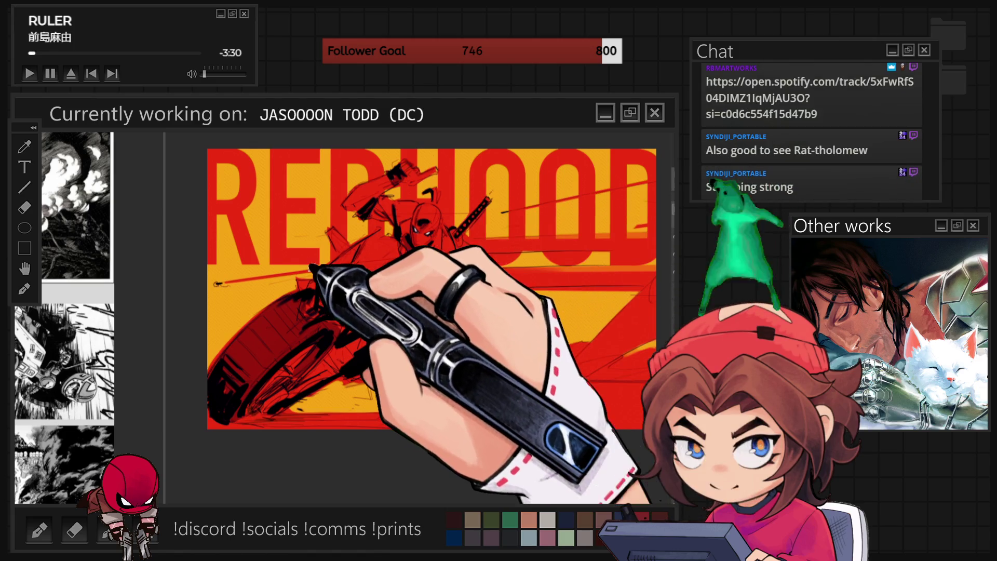
pyautogui.scroll(-2, 432, 289)
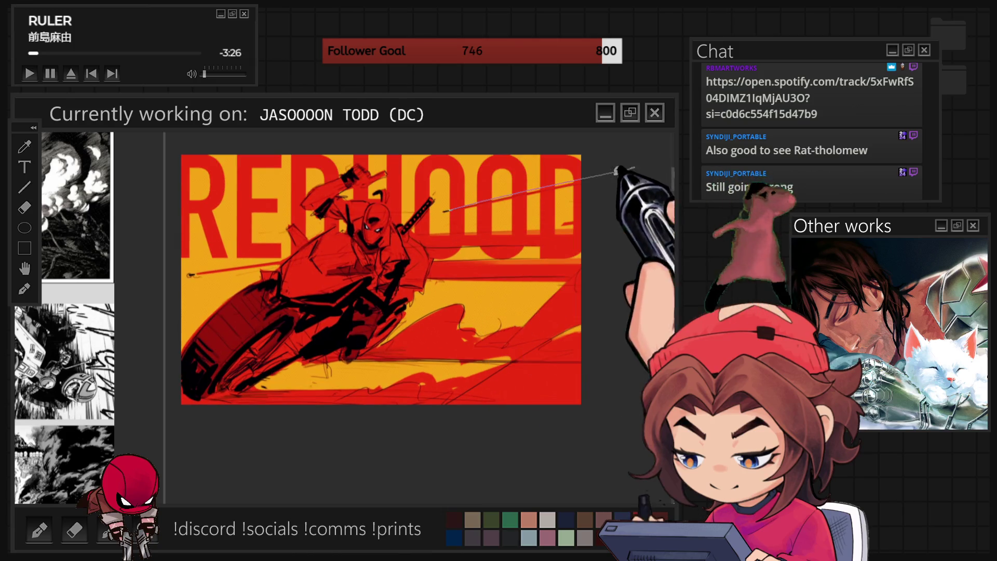
# Extend the sword line to the canvas edge and add light straight guide strokes across the sketch.
pyautogui.moveTo(444, 212); pyautogui.dragTo(580, 178)
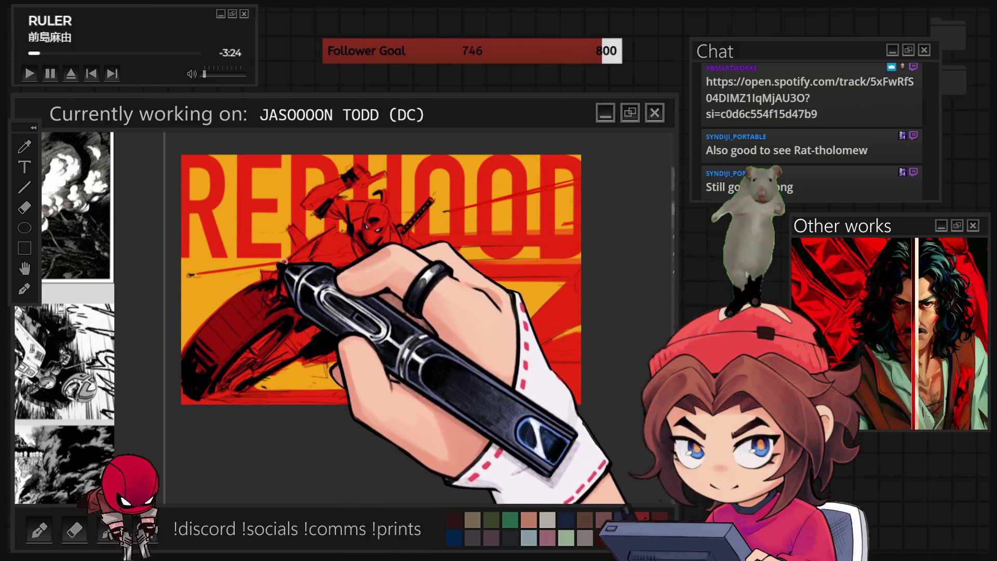
pyautogui.moveTo(186, 275); pyautogui.dragTo(332, 254)
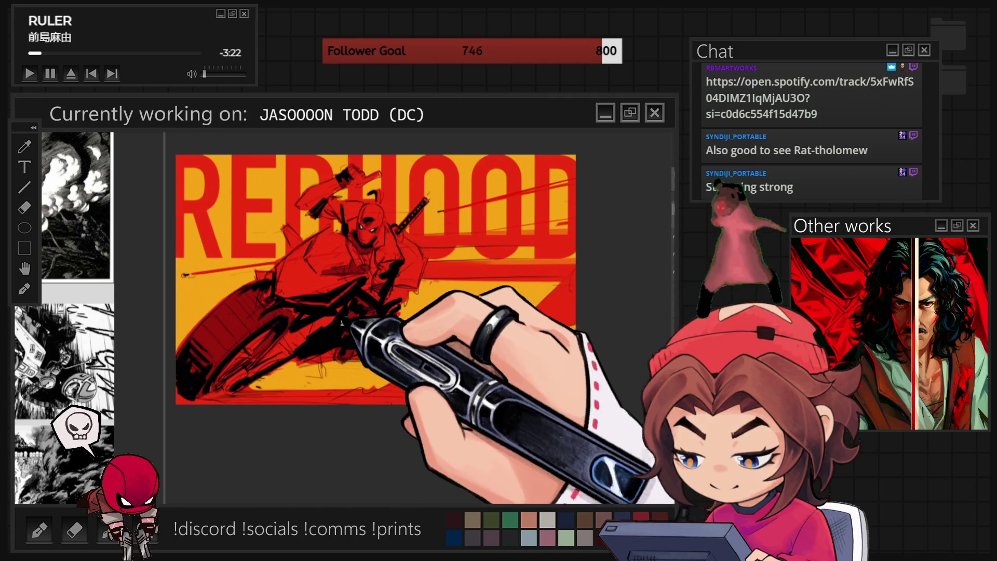
pyautogui.moveTo(374, 360); pyautogui.dragTo(507, 362)
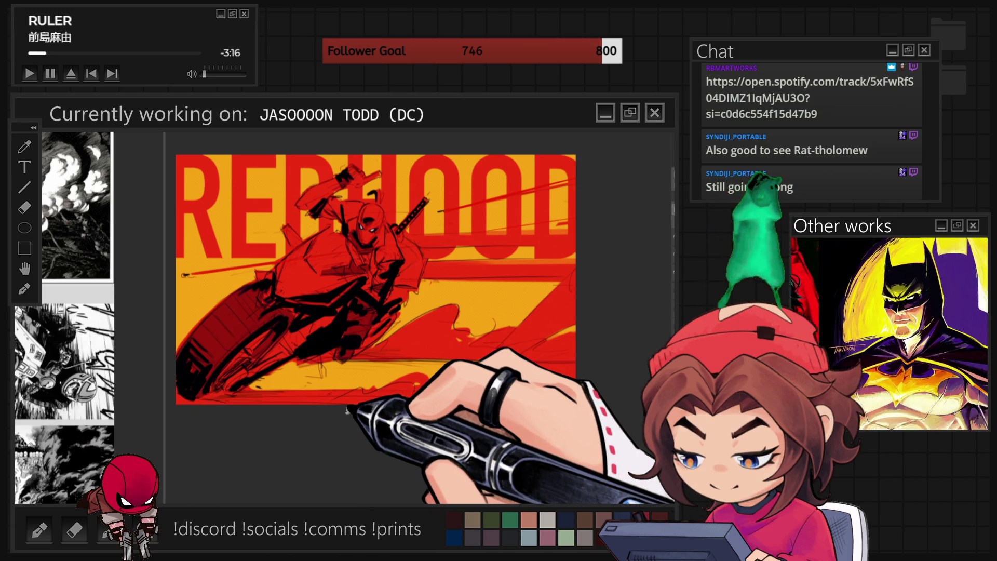
pyautogui.moveTo(596, 252); pyautogui.dragTo(343, 290)
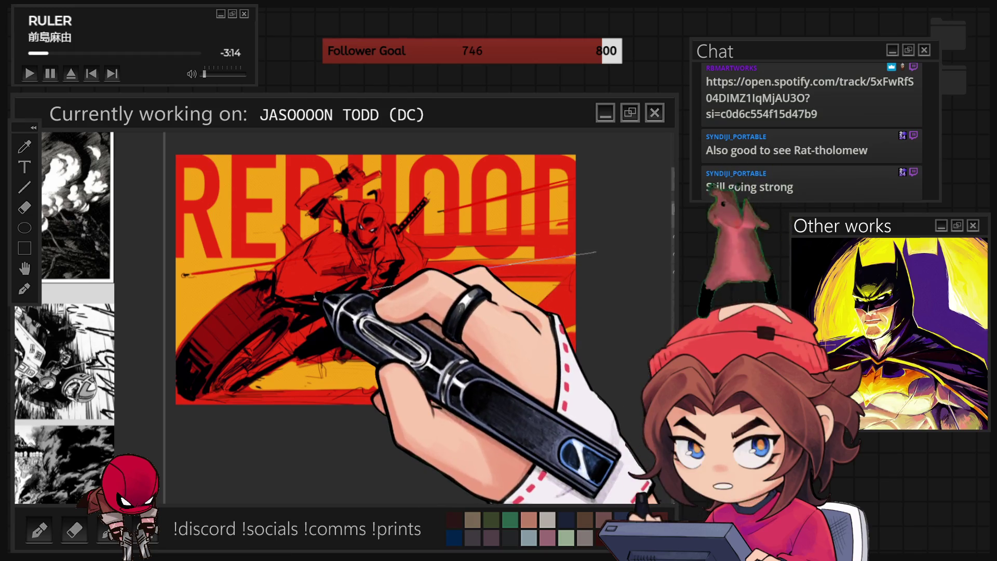
# Add red vertical streaks below the rider and ink a red straight line along a long guide.
pyautogui.moveTo(367, 425)
pyautogui.mouseDown()
pyautogui.moveTo(318, 300)
pyautogui.moveTo(602, 257)
pyautogui.mouseUp()
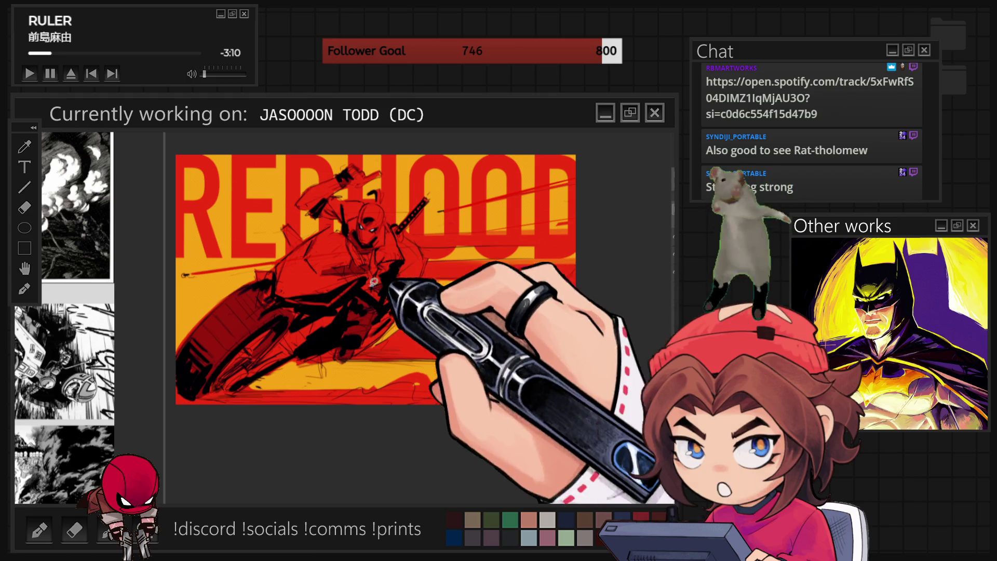
pyautogui.moveTo(320, 394); pyautogui.dragTo(320, 296)
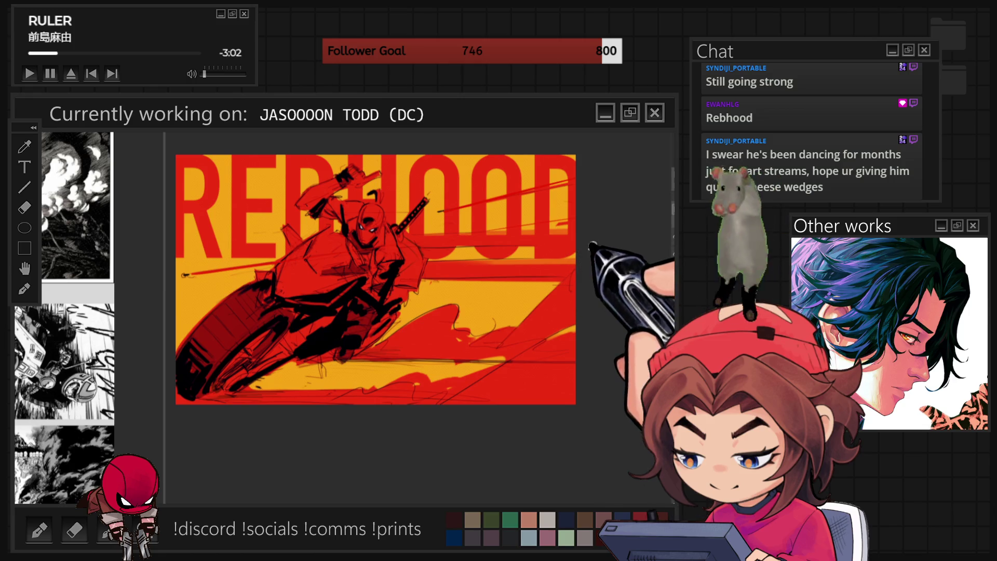
pyautogui.moveTo(596, 249); pyautogui.dragTo(319, 355)
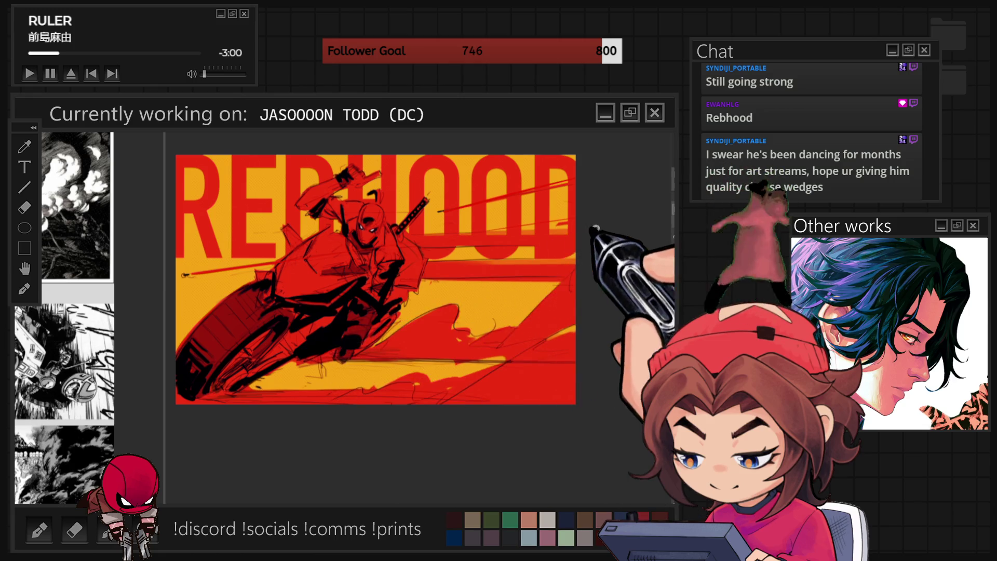
pyautogui.moveTo(575, 246); pyautogui.dragTo(324, 334)
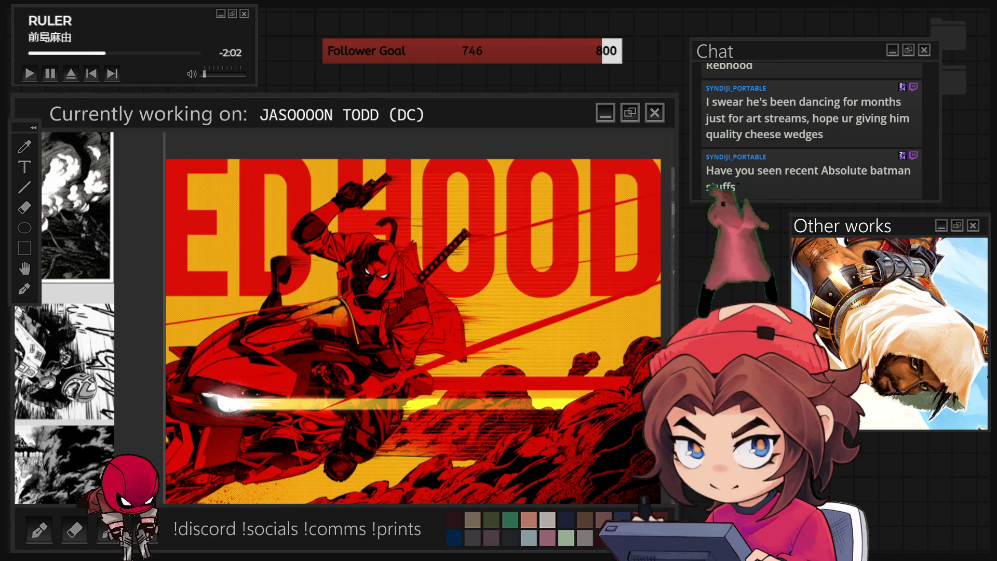
# Zoom out to shrink the view of the artwork.
pyautogui.hotkey('ctrl', '-')
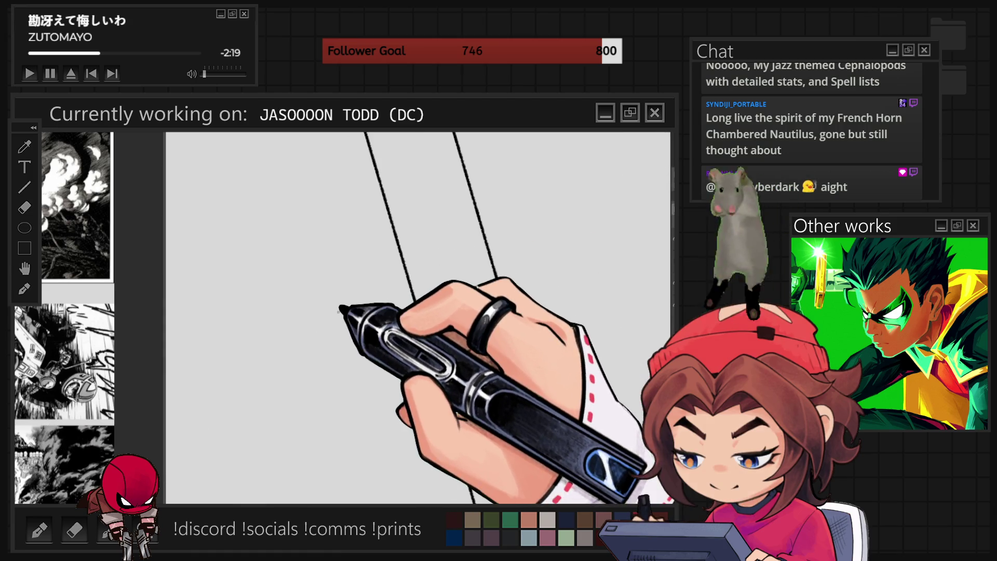
# Sketch the curved hat brim and the sides and top edge of the crown.
pyautogui.moveTo(223, 261); pyautogui.dragTo(373, 240)
pyautogui.hotkey('ctrl', 'z')
pyautogui.moveTo(219, 257); pyautogui.dragTo(322, 248)
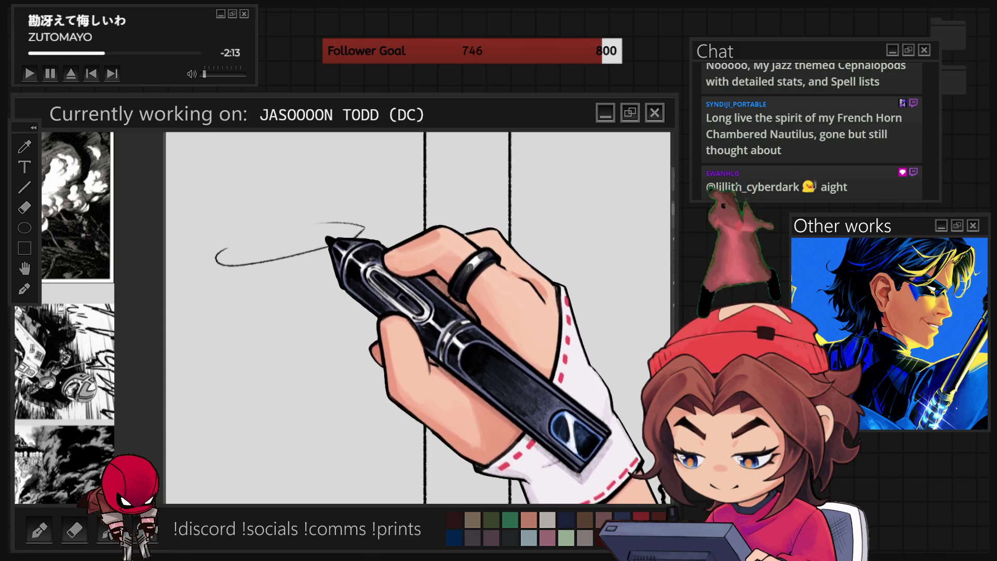
pyautogui.moveTo(268, 192); pyautogui.dragTo(265, 226)
pyautogui.moveTo(268, 190); pyautogui.dragTo(295, 184)
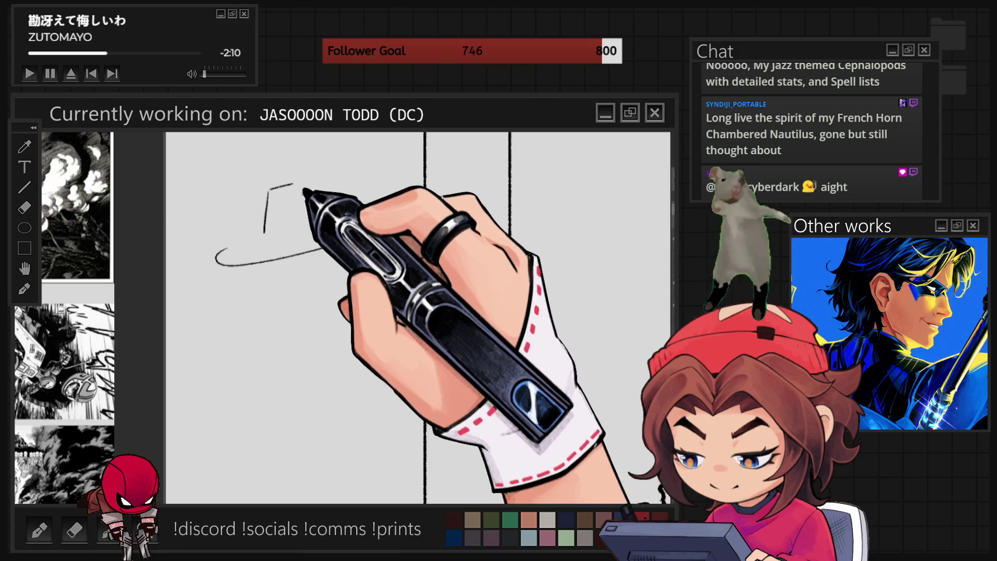
pyautogui.moveTo(268, 191)
pyautogui.mouseDown()
pyautogui.moveTo(303, 186)
pyautogui.moveTo(280, 194)
pyautogui.mouseUp()
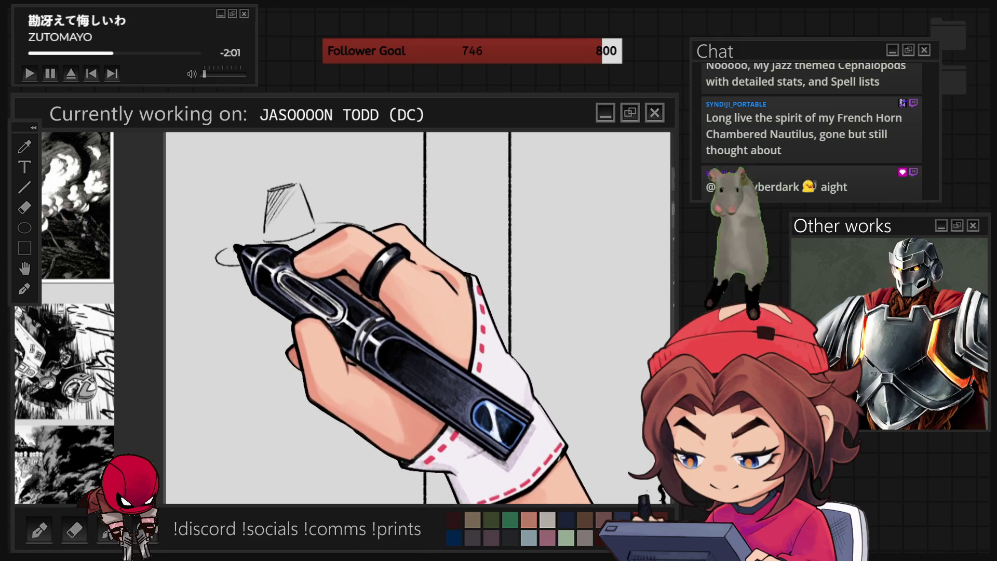
# Finish the brim's lower edge and sketch the face side, chin and jawline below it.
pyautogui.moveTo(334, 234)
pyautogui.mouseDown()
pyautogui.moveTo(302, 266)
pyautogui.moveTo(265, 379)
pyautogui.mouseUp()
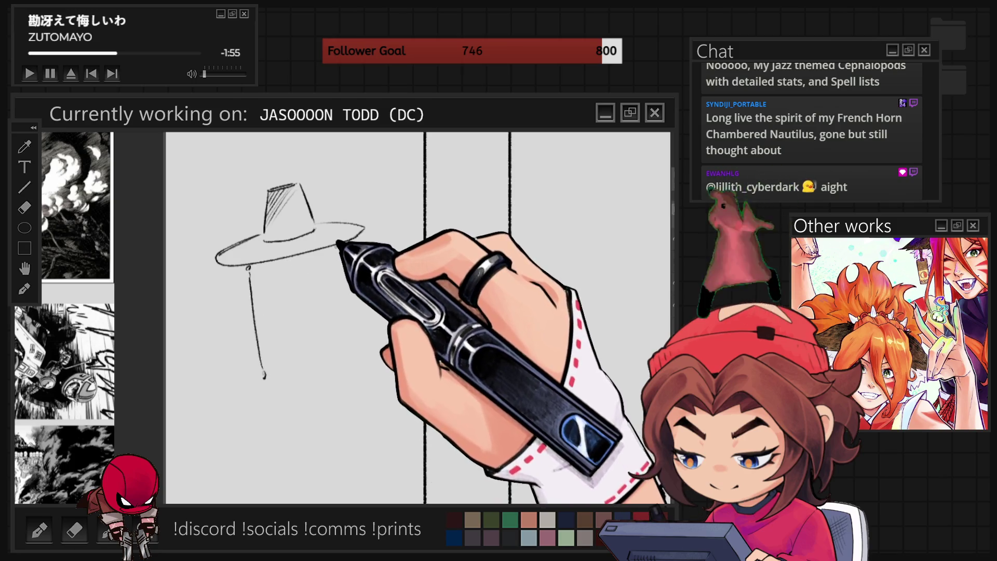
pyautogui.moveTo(339, 248); pyautogui.dragTo(334, 342)
pyautogui.moveTo(265, 378)
pyautogui.mouseDown()
pyautogui.moveTo(296, 411)
pyautogui.moveTo(333, 348)
pyautogui.mouseUp()
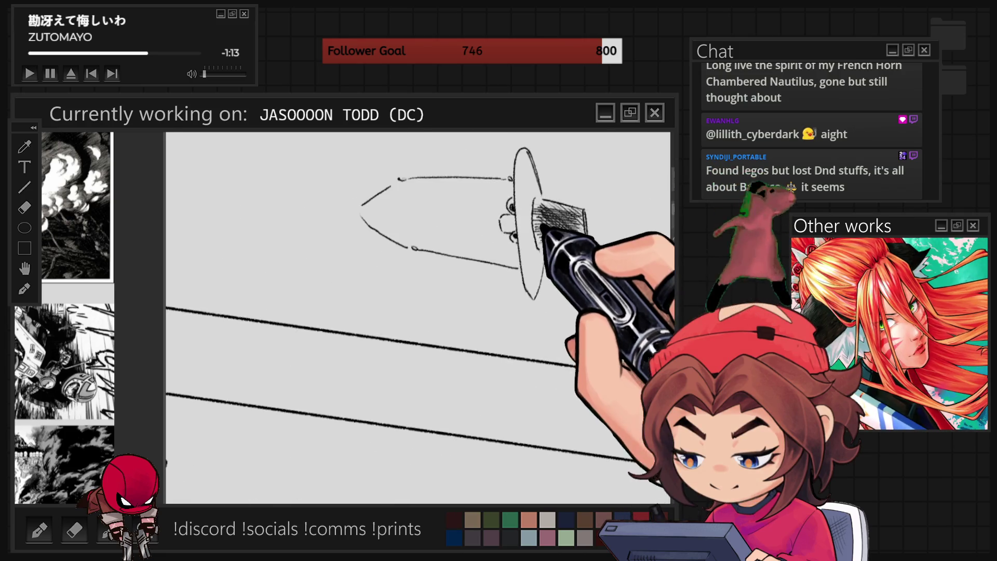
# Hatch shading into the hat crown and brim, rotating the canvas and resetting it upright.
pyautogui.moveTo(537, 213); pyautogui.dragTo(554, 234)
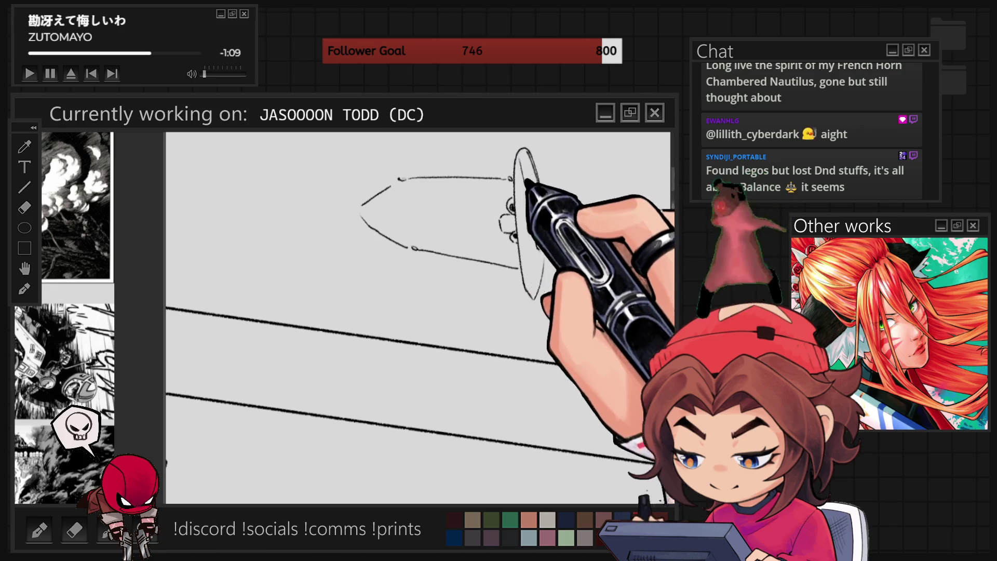
pyautogui.moveTo(552, 233)
pyautogui.mouseDown()
pyautogui.moveTo(538, 189)
pyautogui.moveTo(534, 209)
pyautogui.moveTo(550, 230)
pyautogui.mouseUp()
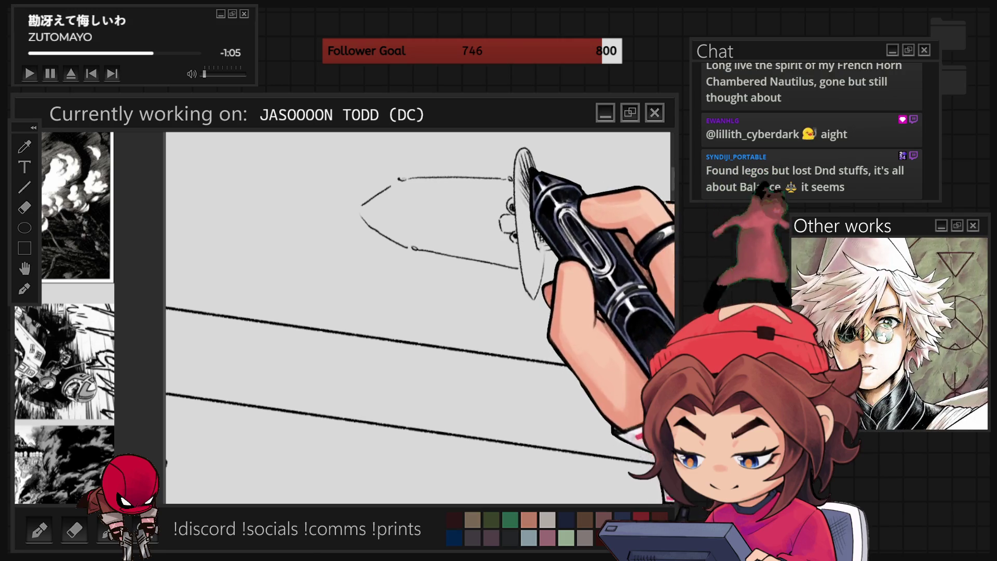
pyautogui.press('r')
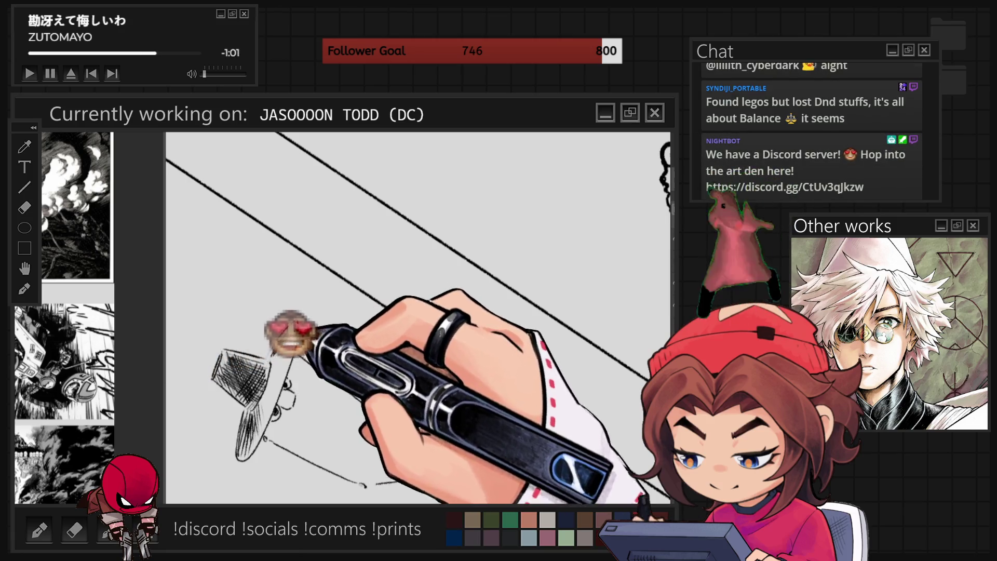
pyautogui.moveTo(288, 334); pyautogui.dragTo(275, 365)
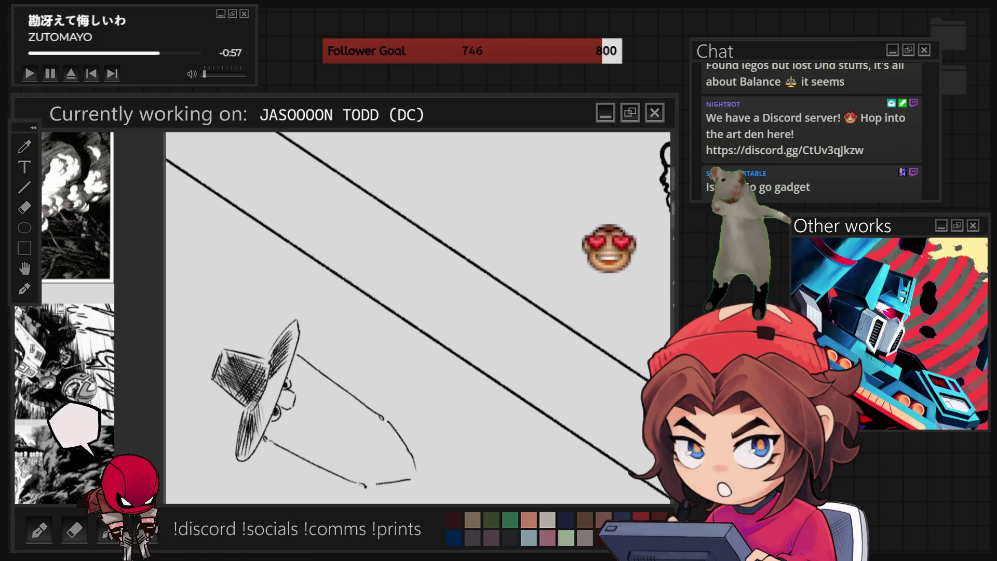
pyautogui.press('5')
pyautogui.moveTo(374, 269); pyautogui.dragTo(413, 245)
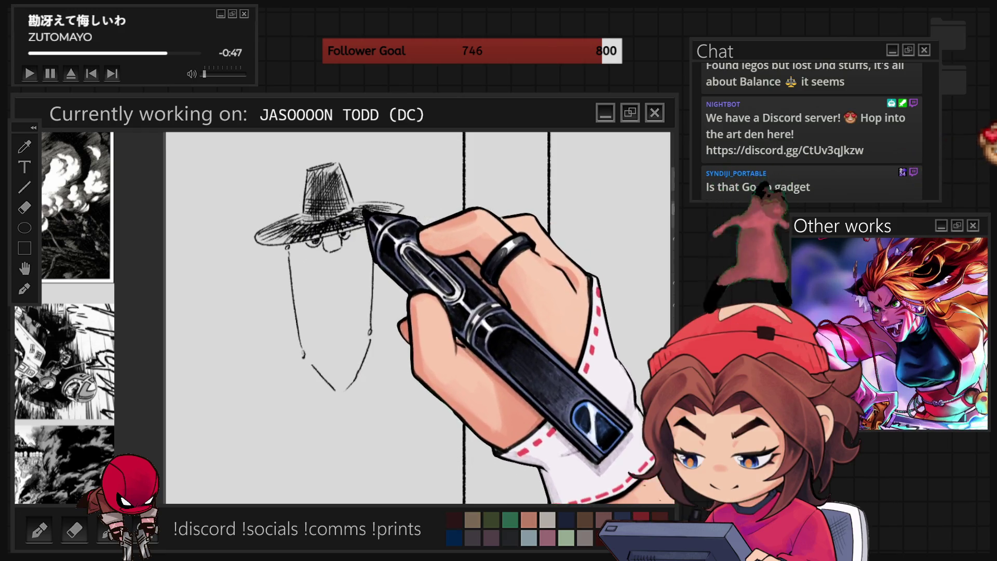
# Add cross-hatching strokes to the hat crown.
pyautogui.moveTo(337, 195); pyautogui.dragTo(331, 186)
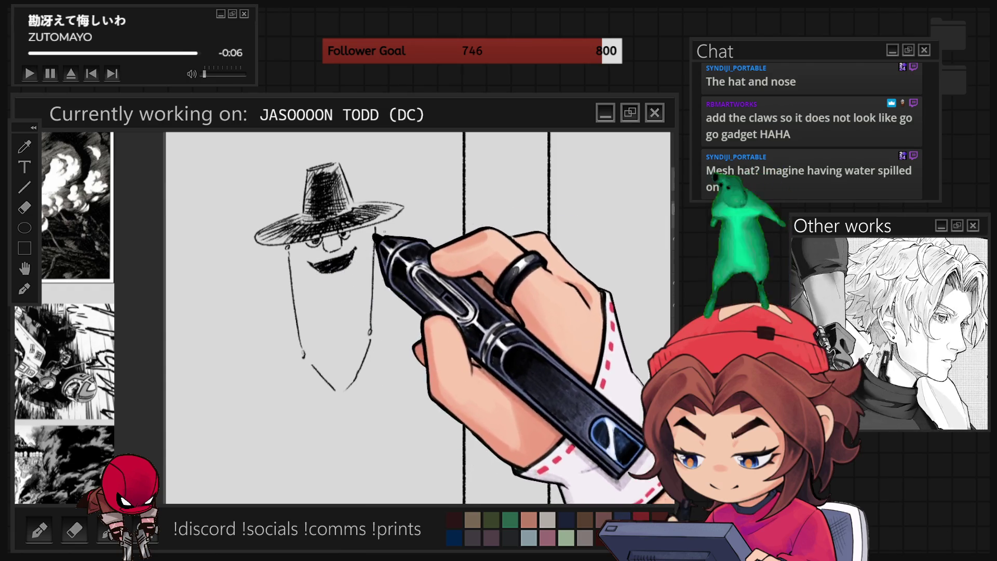
# Darken the mustache under the hat brim.
pyautogui.moveTo(312, 261); pyautogui.dragTo(314, 270)
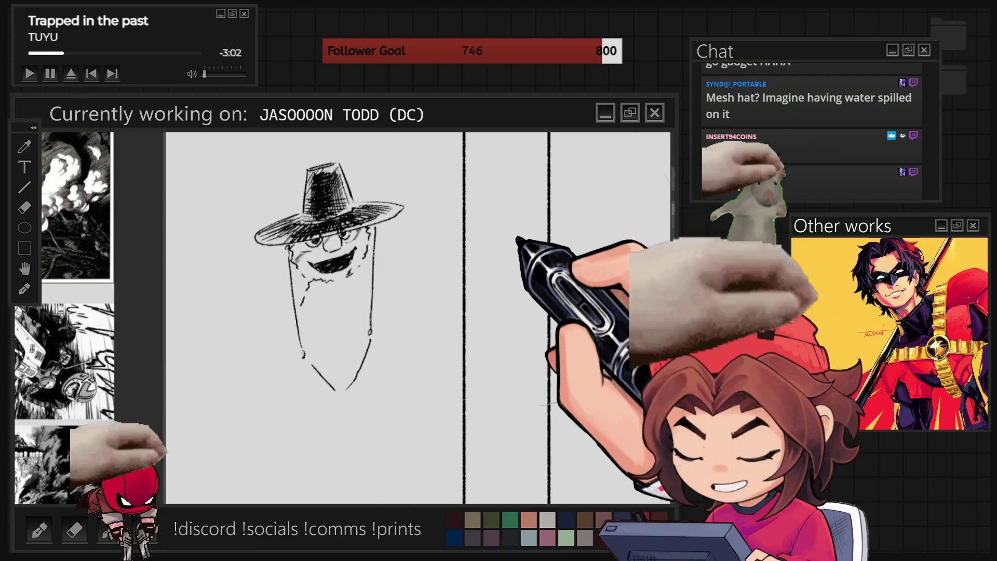
# Select the bearded face and skew its right and left sides with free transform, then commit.
pyautogui.moveTo(201, 132); pyautogui.dragTo(409, 455)
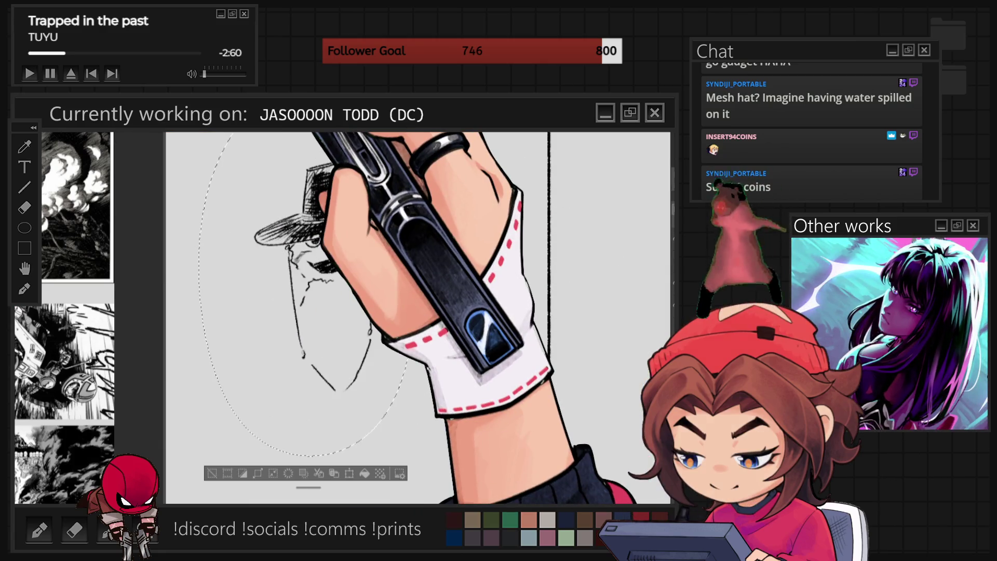
pyautogui.hotkey('ctrl', 't')
pyautogui.moveTo(416, 304); pyautogui.dragTo(411, 328)
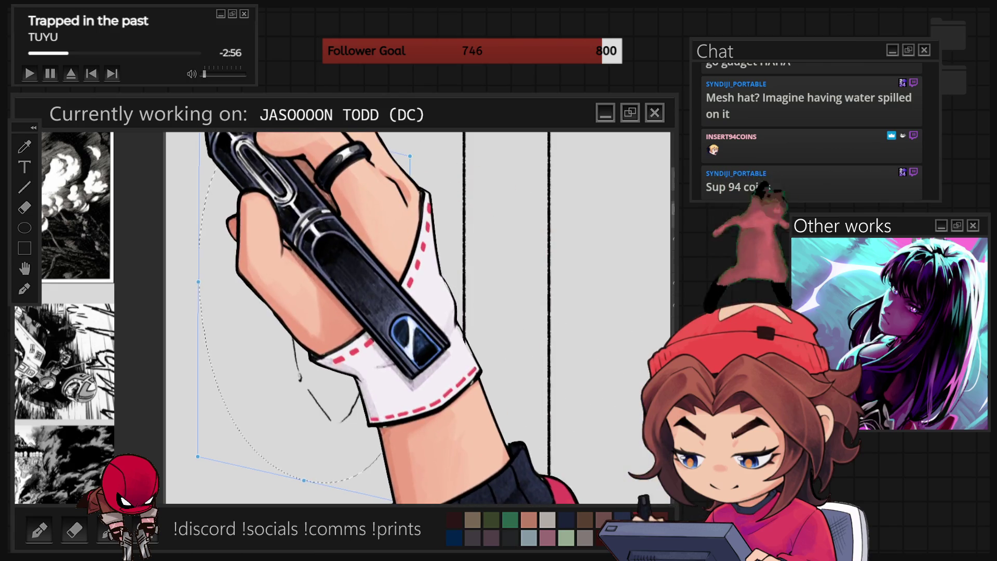
pyautogui.moveTo(200, 134); pyautogui.dragTo(208, 134)
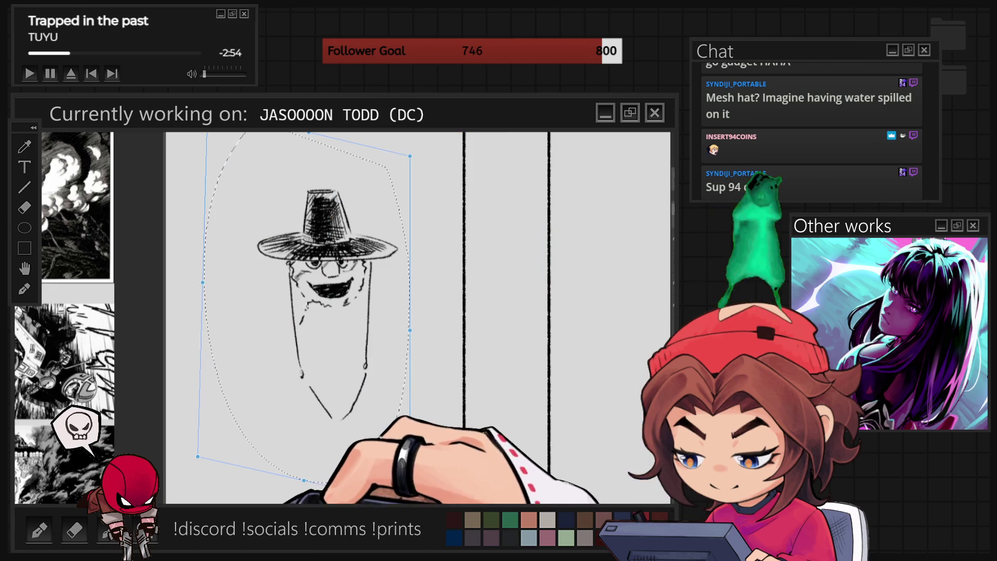
pyautogui.press('Return')
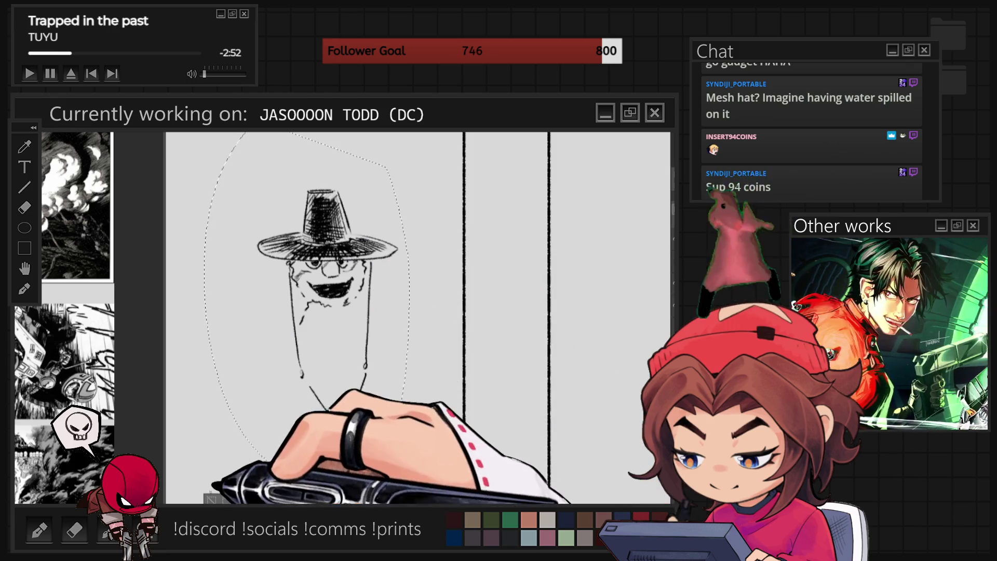
# Clear the selection and extend the beard lines into a pointed chin.
pyautogui.hotkey('ctrl', 'd')
pyautogui.moveTo(301, 374); pyautogui.dragTo(364, 376)
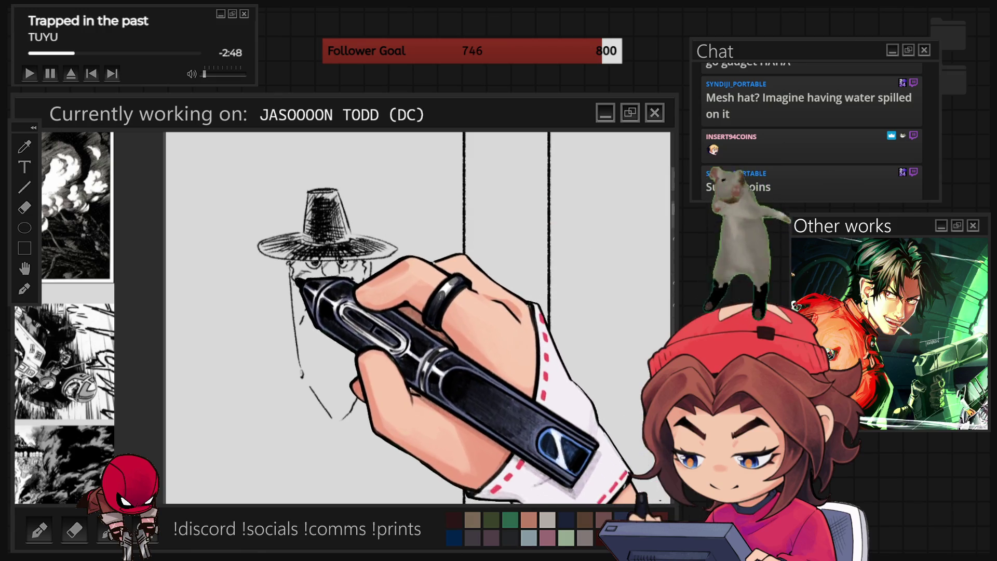
# Draw the open mouth below the nose and sketch a raised fist with an arm line beside the face.
pyautogui.moveTo(300, 287); pyautogui.dragTo(358, 300)
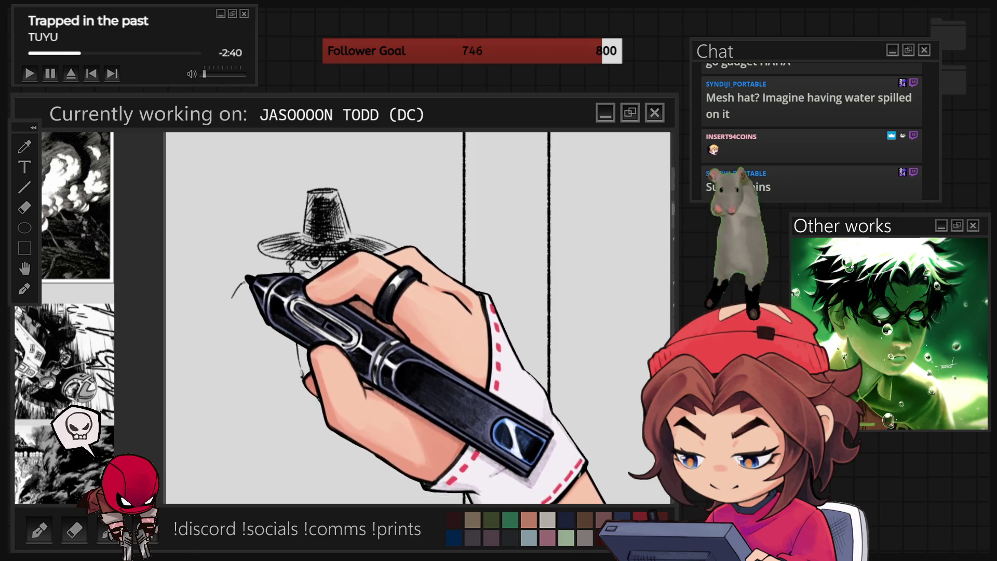
pyautogui.moveTo(232, 290)
pyautogui.mouseDown()
pyautogui.moveTo(237, 308)
pyautogui.moveTo(263, 298)
pyautogui.mouseUp()
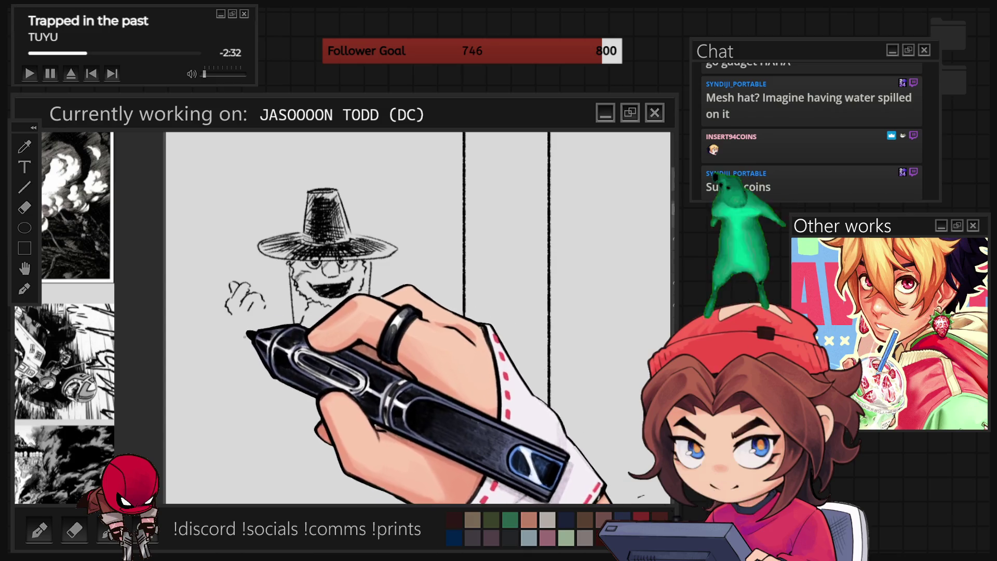
pyautogui.moveTo(226, 318); pyautogui.dragTo(272, 356)
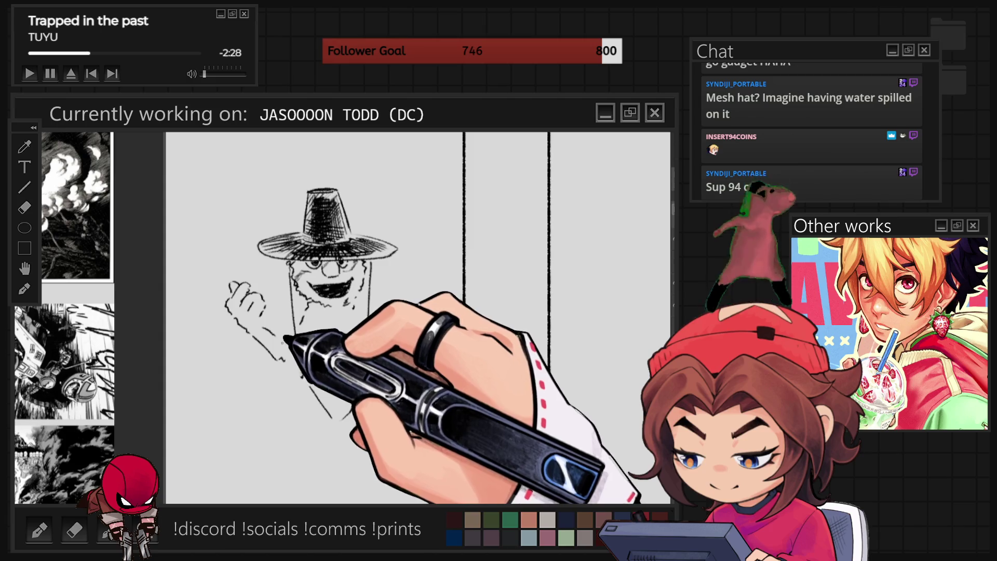
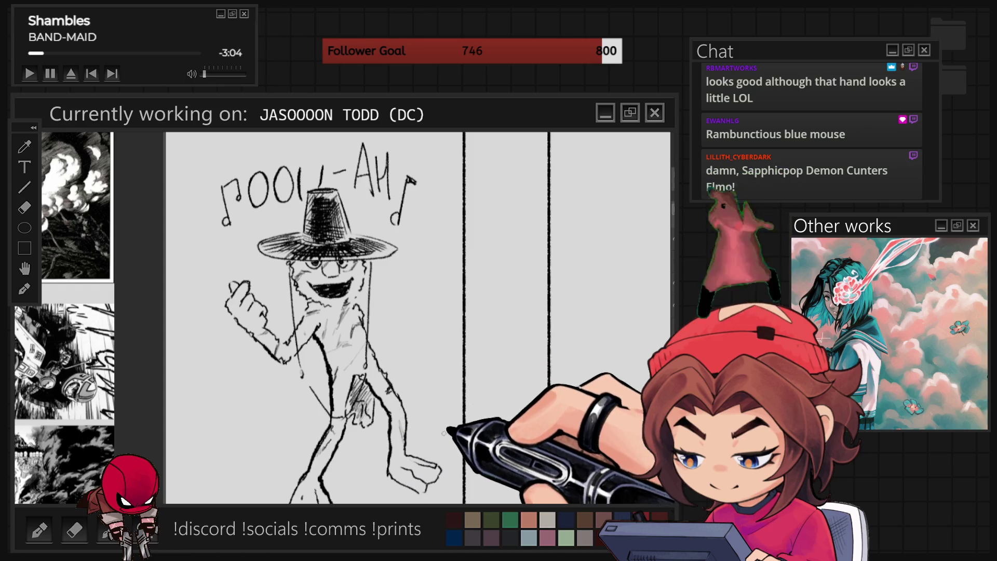
pyautogui.scroll(-2, 419, 318)
pyautogui.scroll(-2, 417, 318)
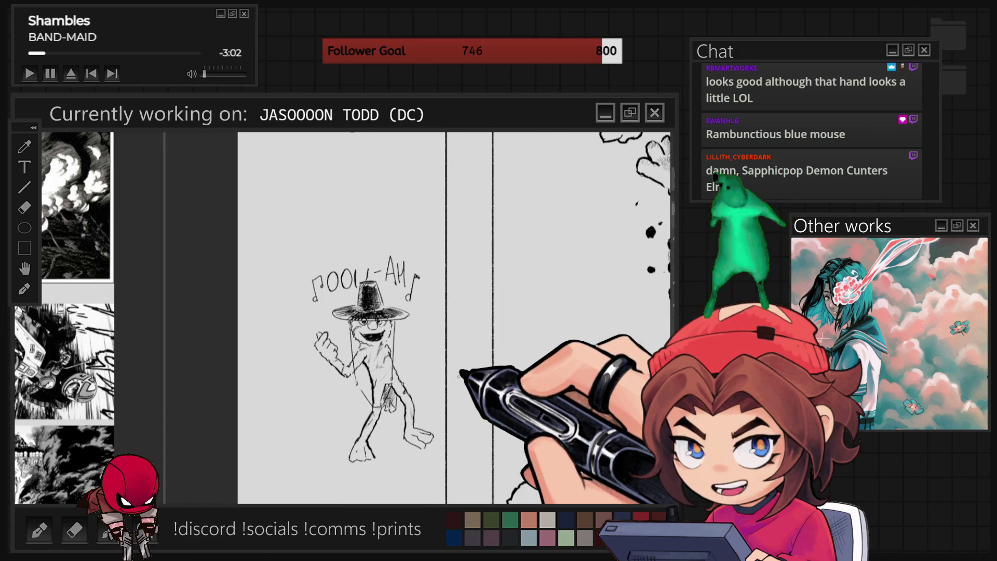
# Sketch a short and a long loose diagonal pencil stroke beside the figure.
pyautogui.moveTo(434, 323); pyautogui.dragTo(415, 374)
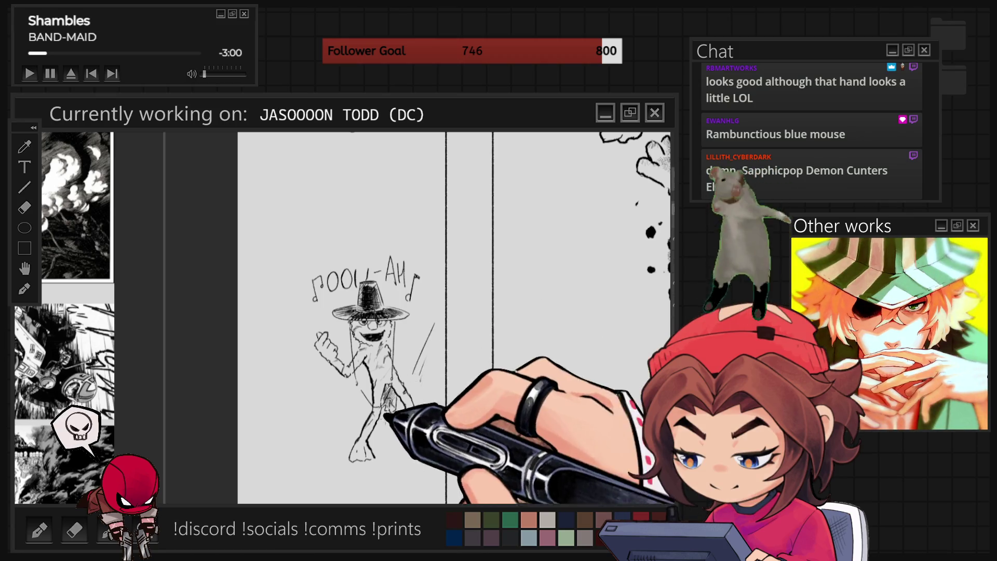
pyautogui.moveTo(273, 316); pyautogui.dragTo(349, 441)
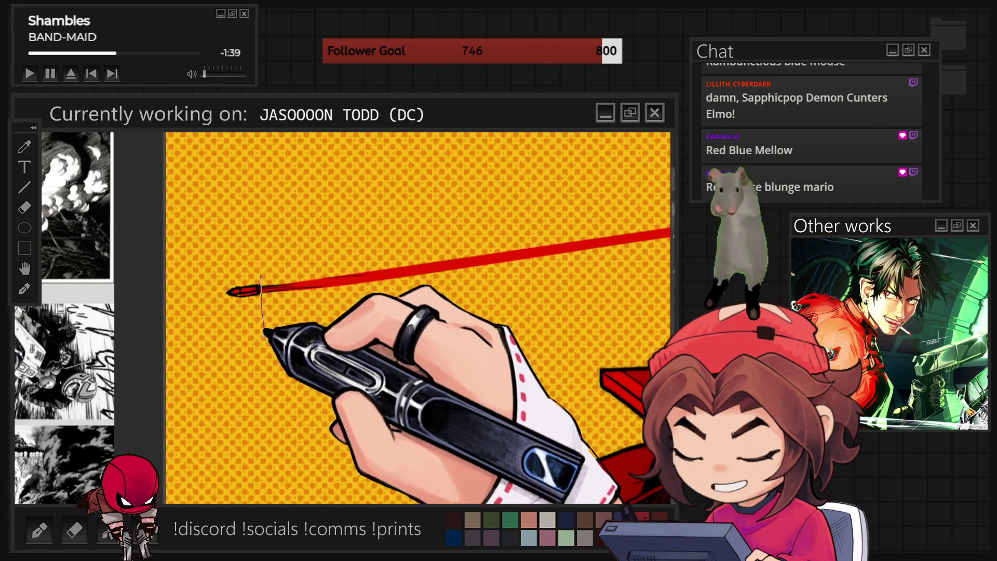
# Start a transform on the lassoed tip of the red streak.
pyautogui.click(327, 357)
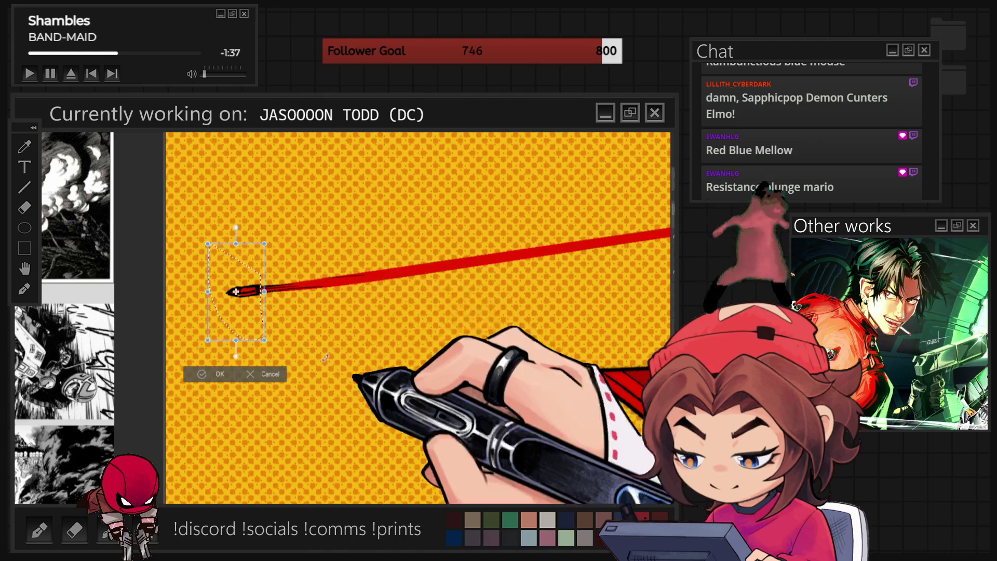
# Shift and tilt the streak tip slightly, commit the transform and deselect.
pyautogui.moveTo(234, 292); pyautogui.dragTo(259, 290)
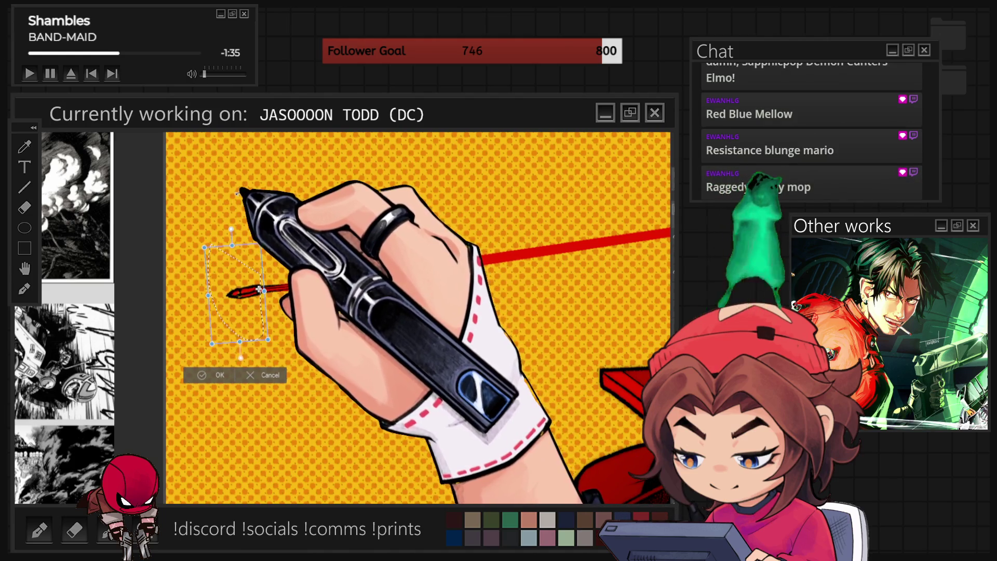
pyautogui.click(211, 375)
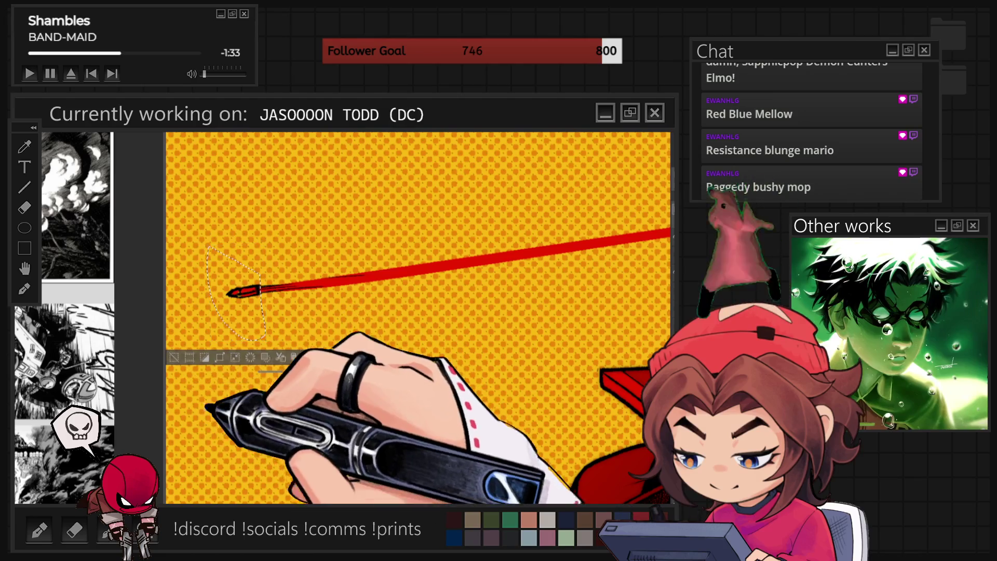
pyautogui.hotkey('ctrl', 'd')
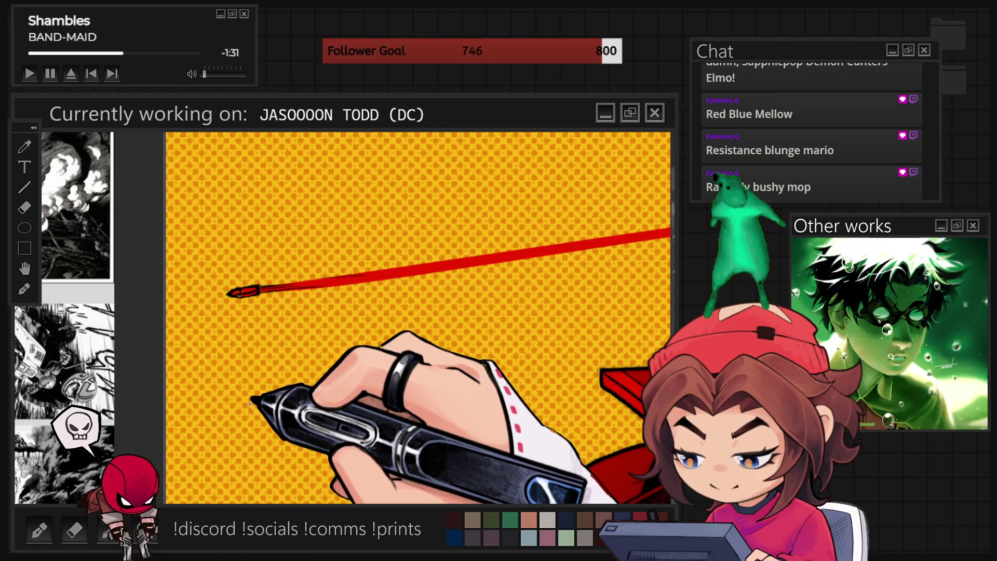
pyautogui.scroll(-3, 418, 318)
pyautogui.scroll(-2, 418, 318)
pyautogui.scroll(-2, 419, 317)
pyautogui.scroll(-2, 419, 318)
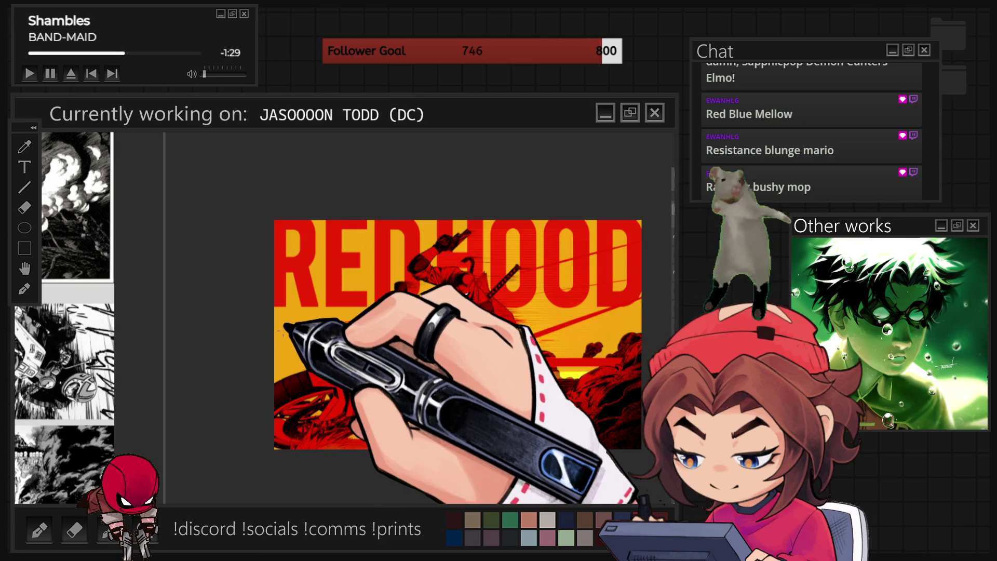
pyautogui.scroll(-1, 281, 335)
pyautogui.scroll(5, 334, 348)
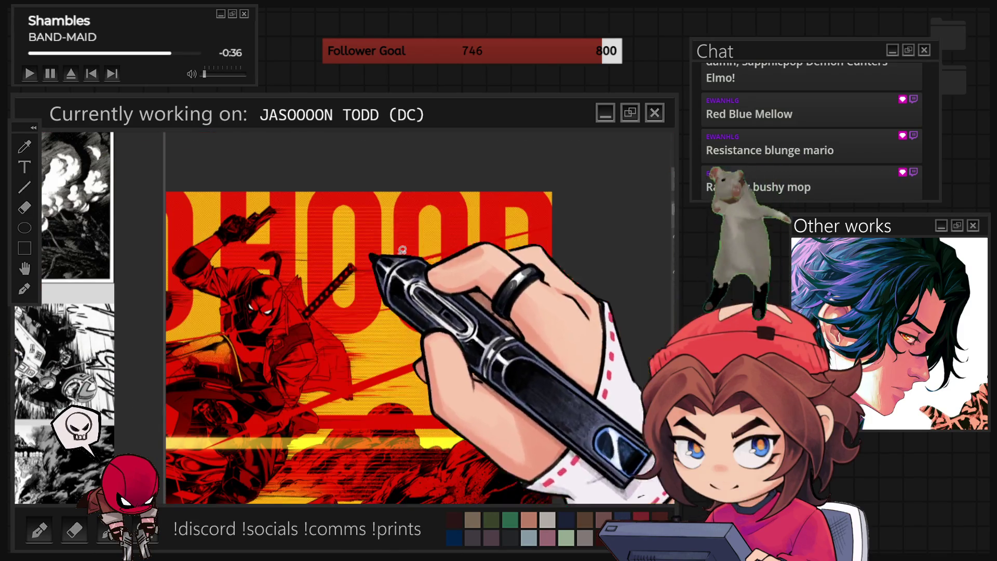
# Lasso the upper-right area of the artwork for the red speed lines.
pyautogui.moveTo(530, 191); pyautogui.dragTo(358, 284)
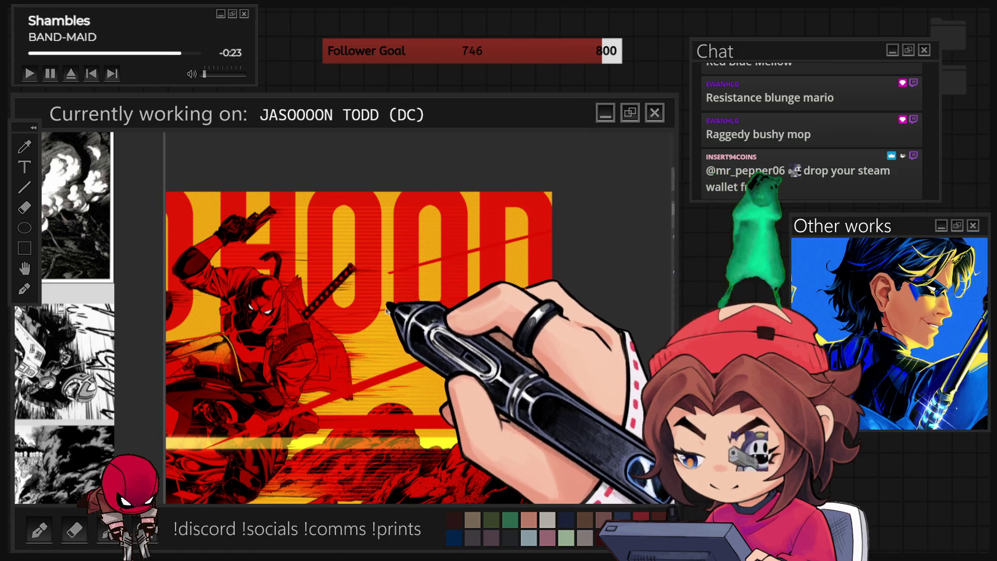
pyautogui.scroll(1, 384, 322)
pyautogui.scroll(1, 387, 322)
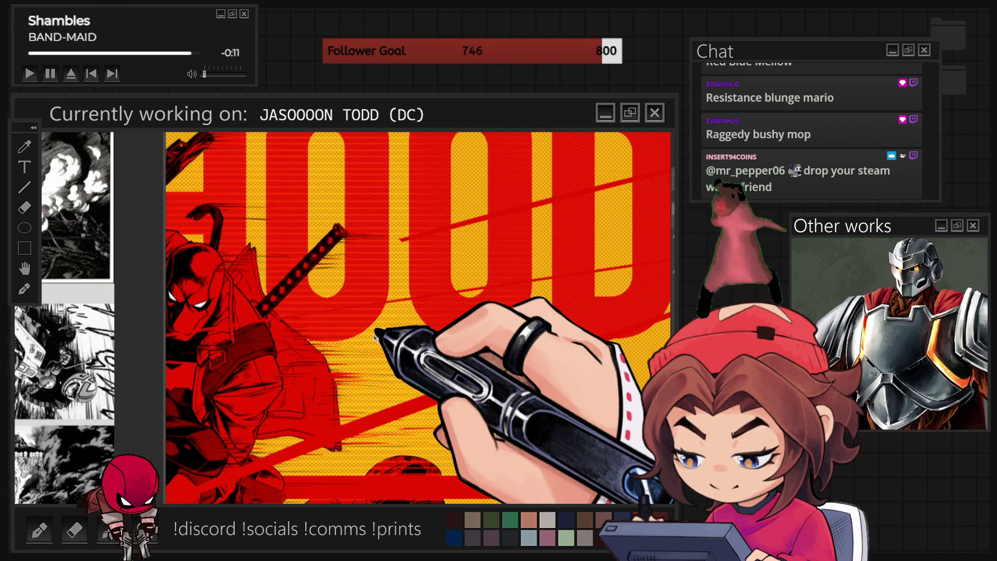
pyautogui.scroll(3, 378, 335)
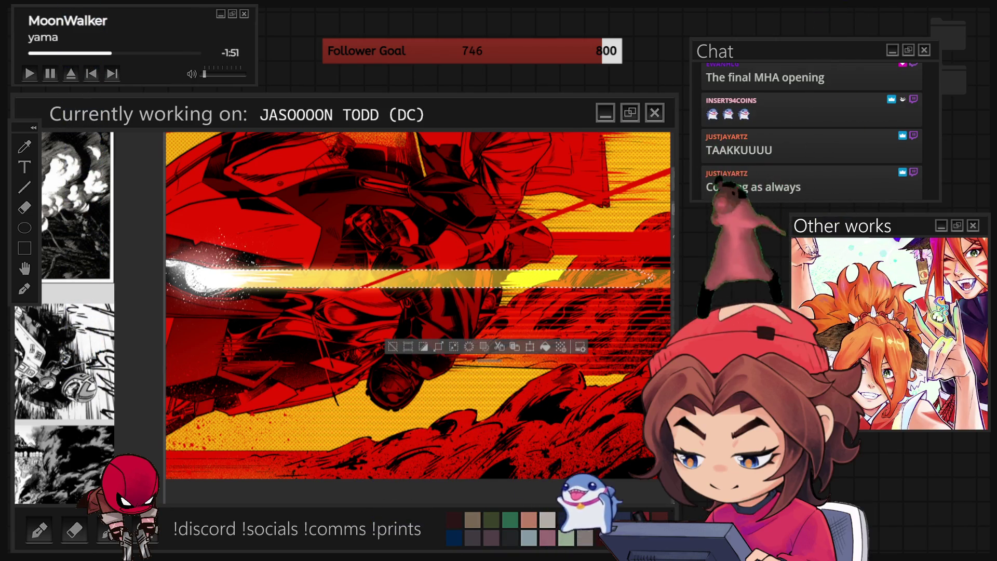
# Turn and shift the close-up view over the yellow light streak.
pyautogui.moveTo(419, 311); pyautogui.dragTo(382, 312)
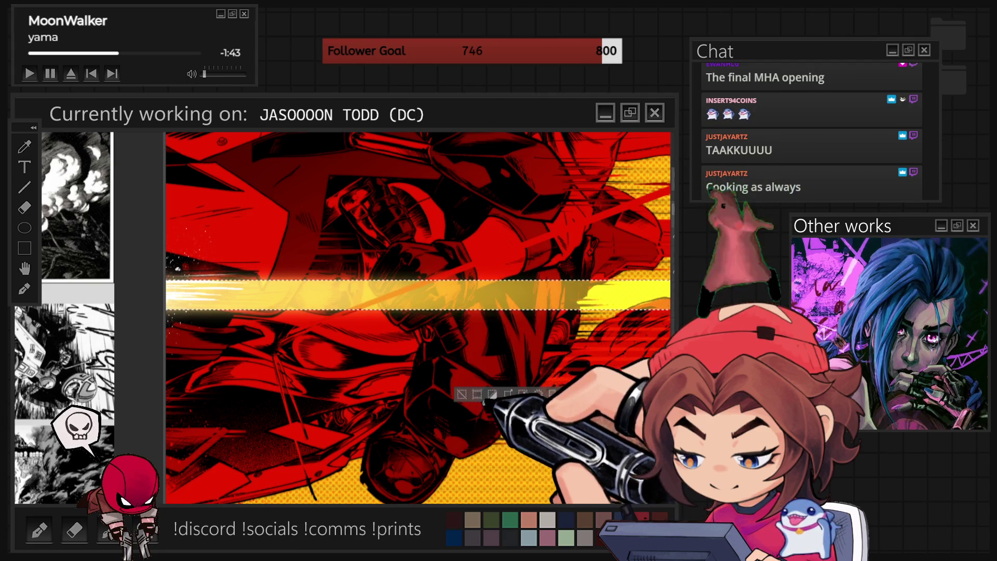
# Pan the close-up, then reset the view to show the whole poster upright.
pyautogui.moveTo(378, 401); pyautogui.dragTo(335, 374)
pyautogui.hotkey('ctrl', '0')
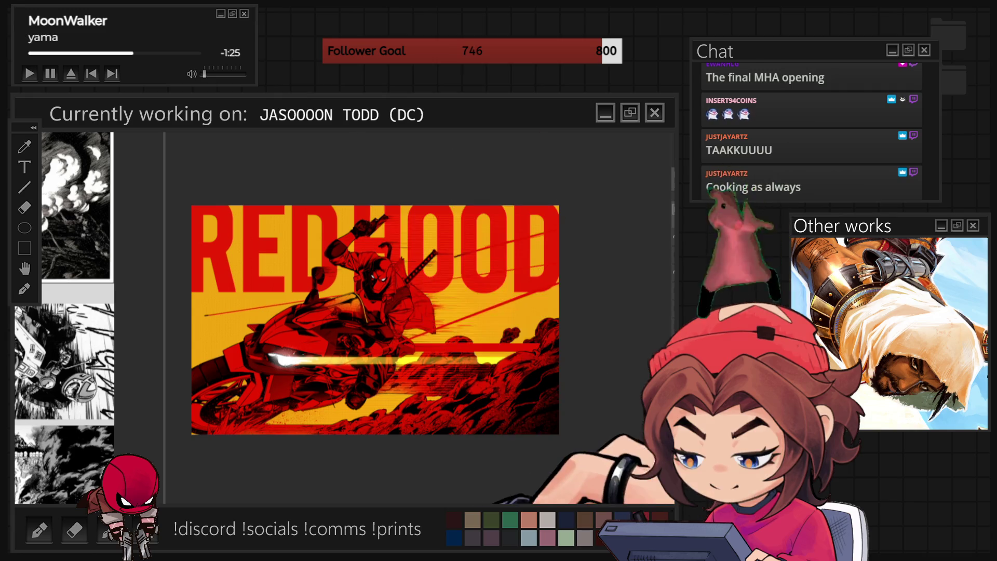
# Zoom in and marquee a thin strip across the top of the poster.
pyautogui.hotkey('ctrl', '+')
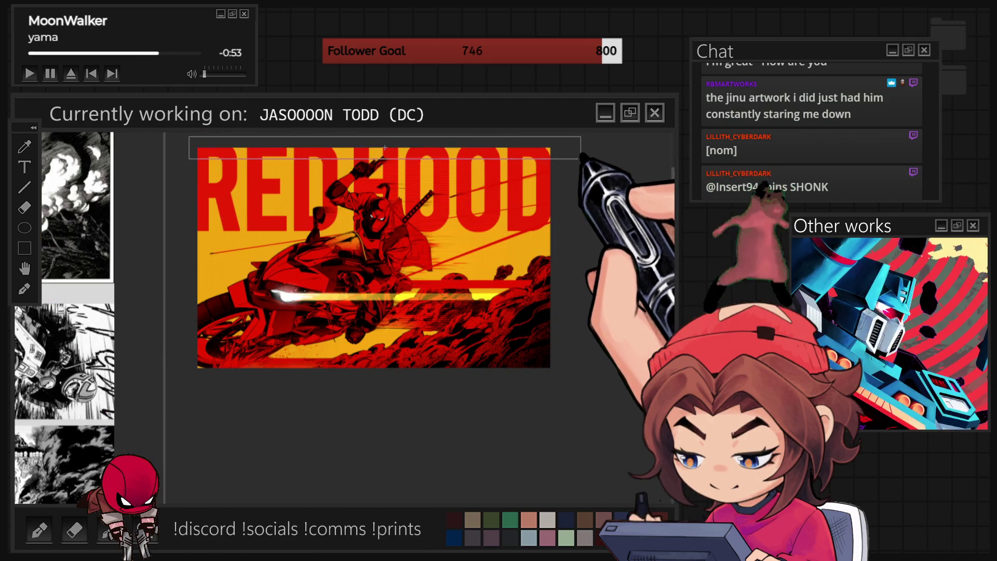
pyautogui.moveTo(581, 154); pyautogui.dragTo(581, 155)
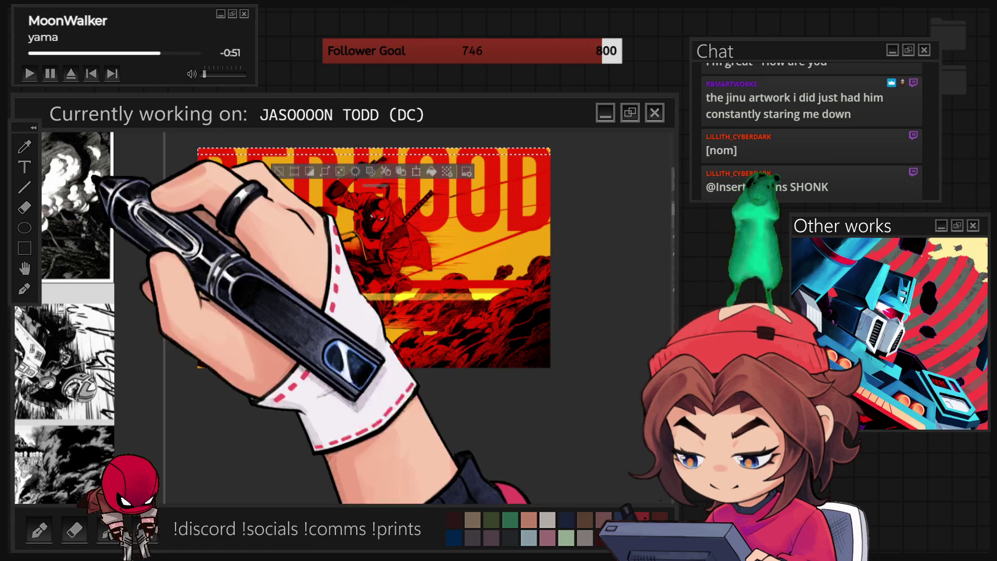
# Deselect, then stretch the artwork layer slightly taller and commit the transform.
pyautogui.hotkey('ctrl', 'd')
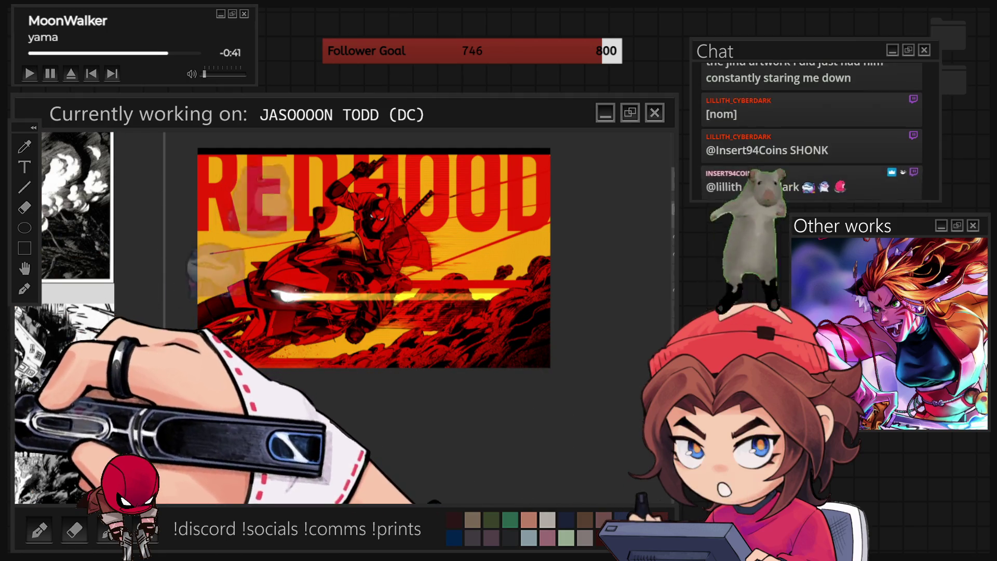
pyautogui.hotkey('ctrl', 't')
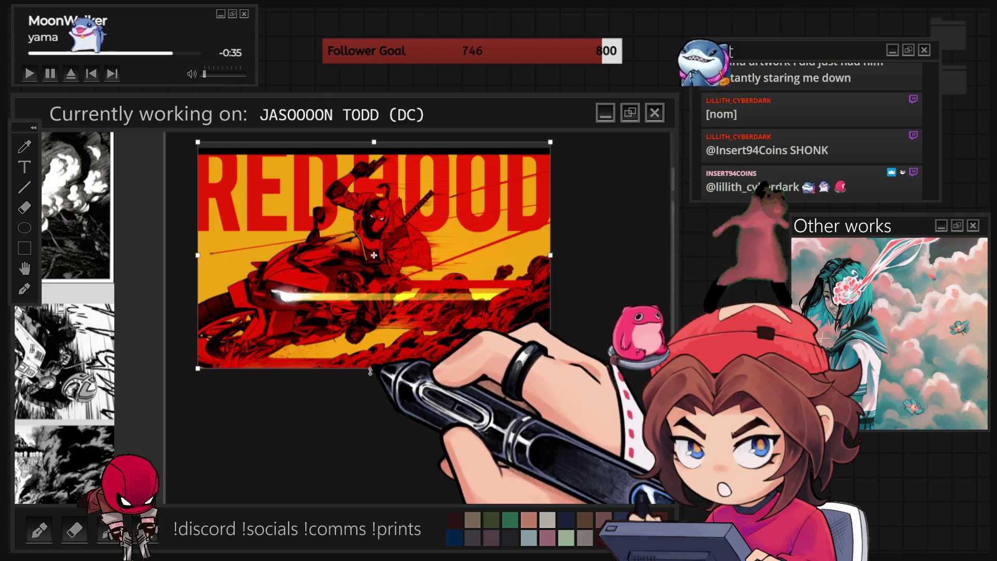
pyautogui.moveTo(373, 367); pyautogui.dragTo(374, 376)
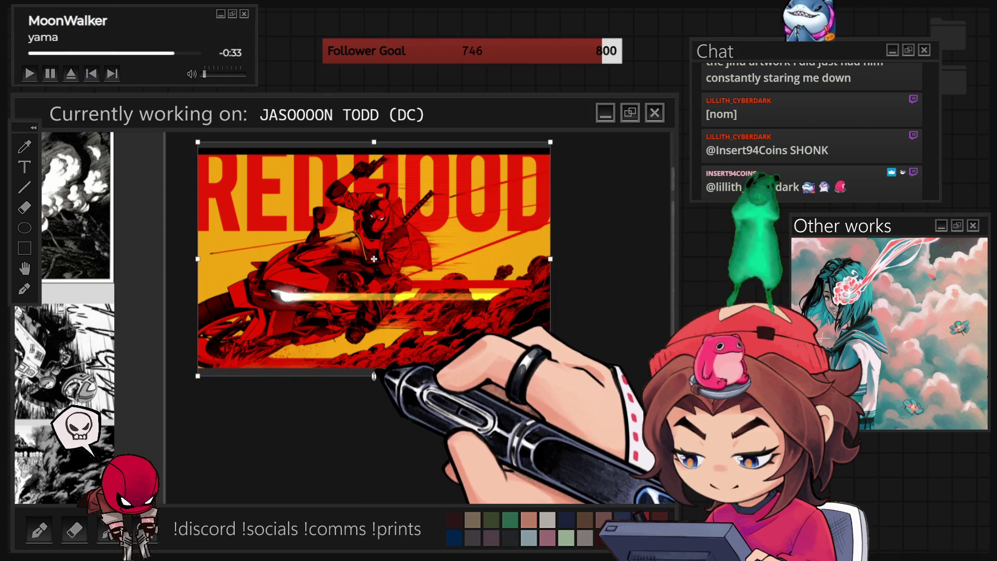
pyautogui.press('Return')
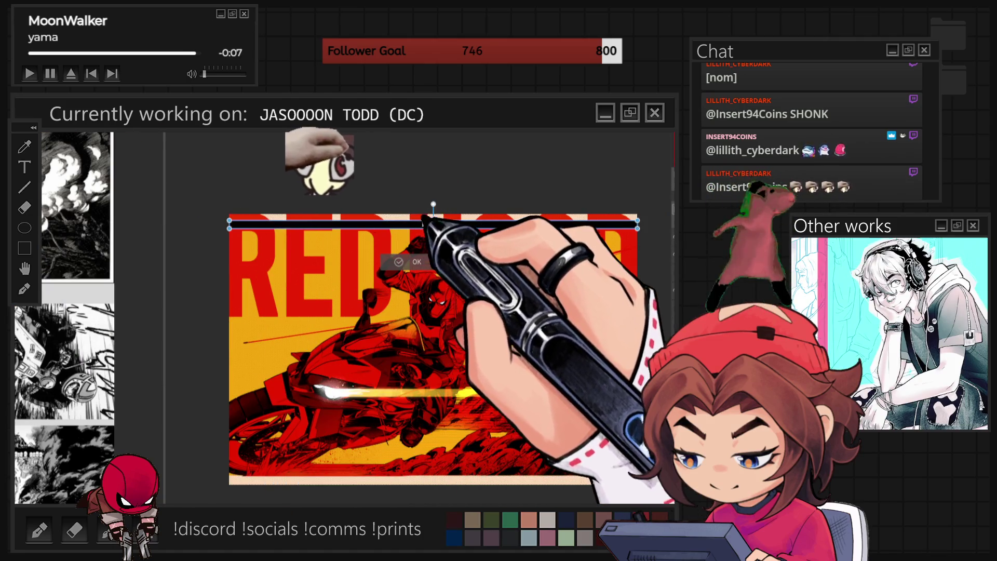
# Place the black strip across the poster's top, then lasso diagonal streak shapes.
pyautogui.moveTo(433, 224)
pyautogui.mouseDown()
pyautogui.moveTo(226, 423)
pyautogui.moveTo(226, 468)
pyautogui.mouseUp()
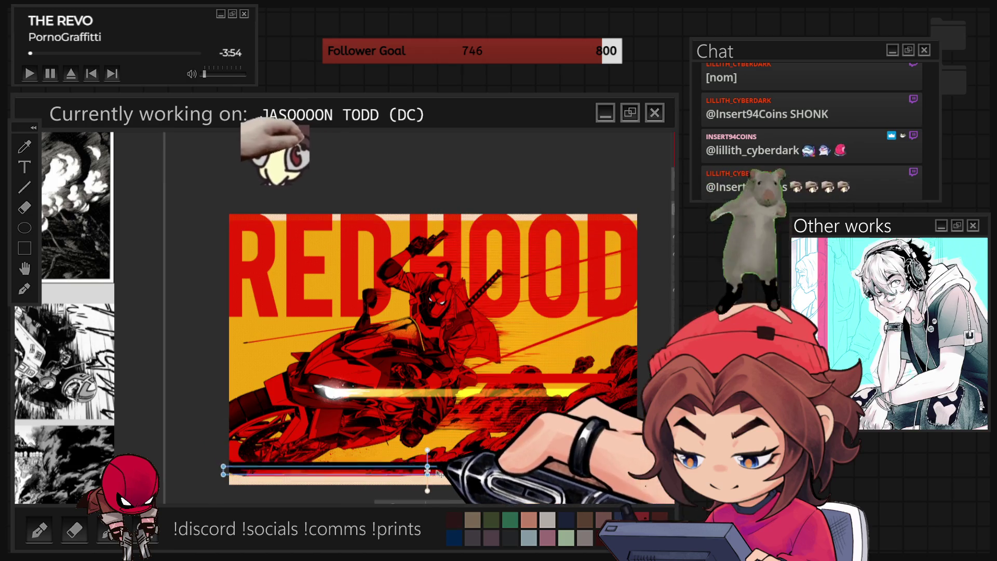
pyautogui.hotkey('ctrl', 'z')
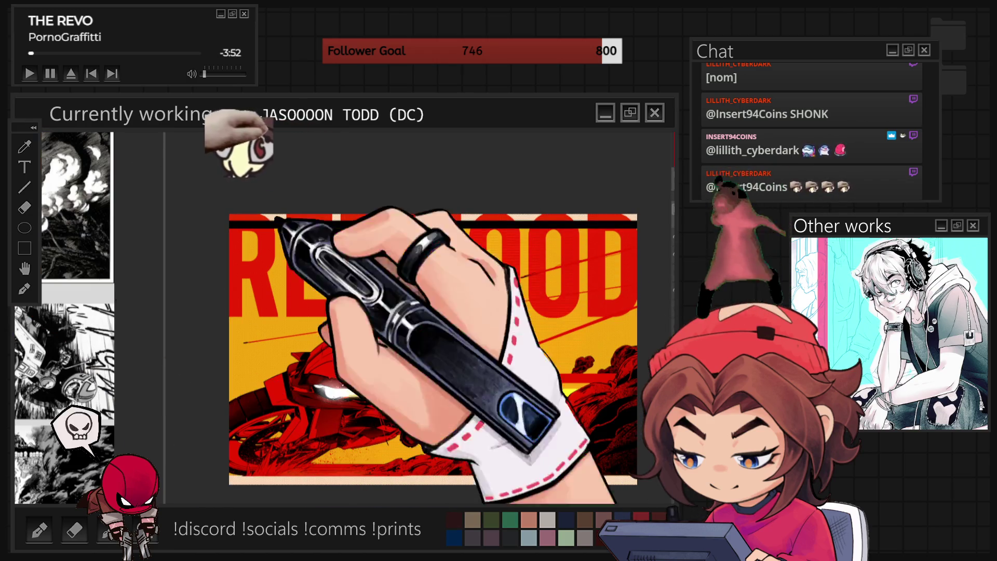
pyautogui.press('Return')
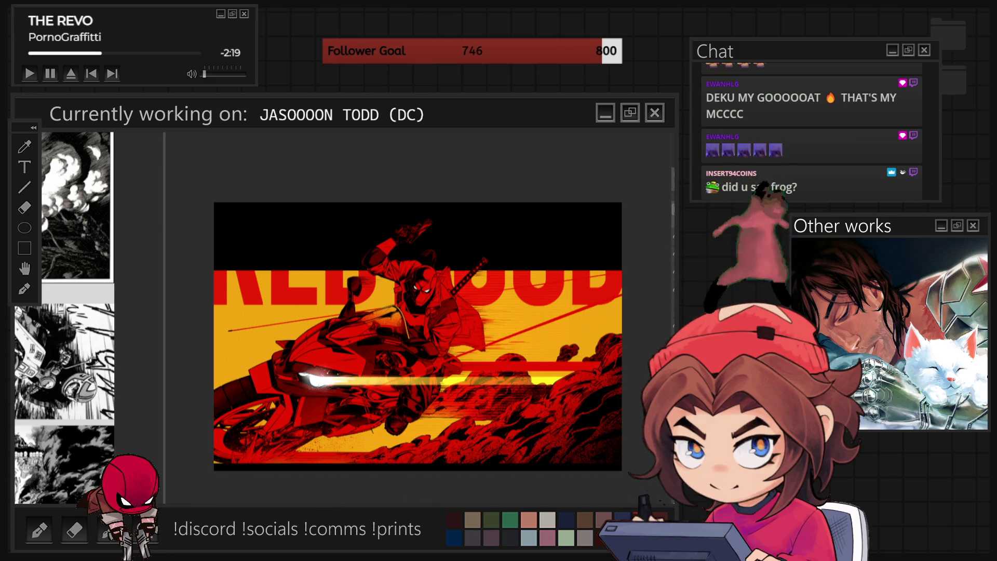
pyautogui.moveTo(622, 234); pyautogui.dragTo(367, 422)
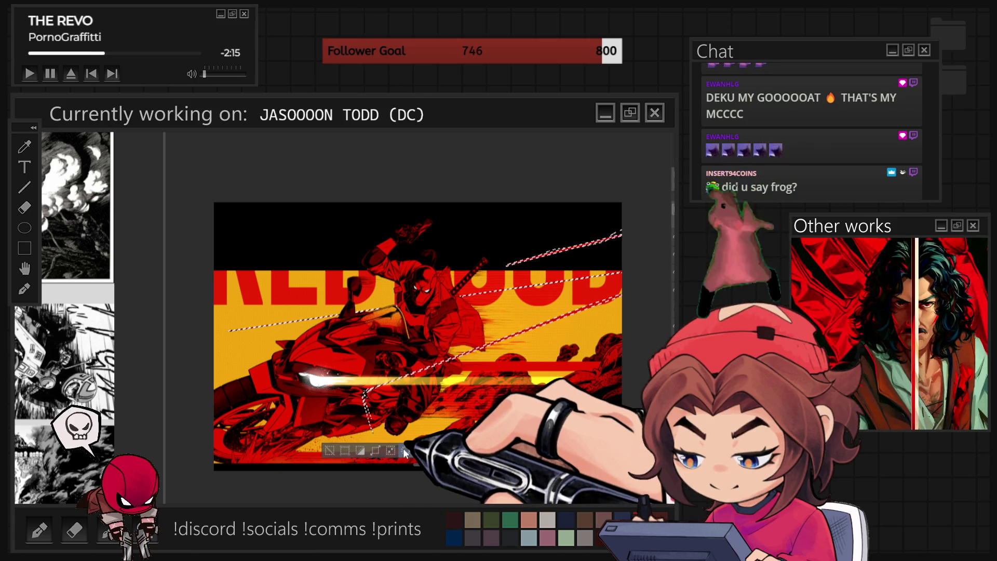
# Fill the lassoed streak shapes with red.
pyautogui.click(344, 450)
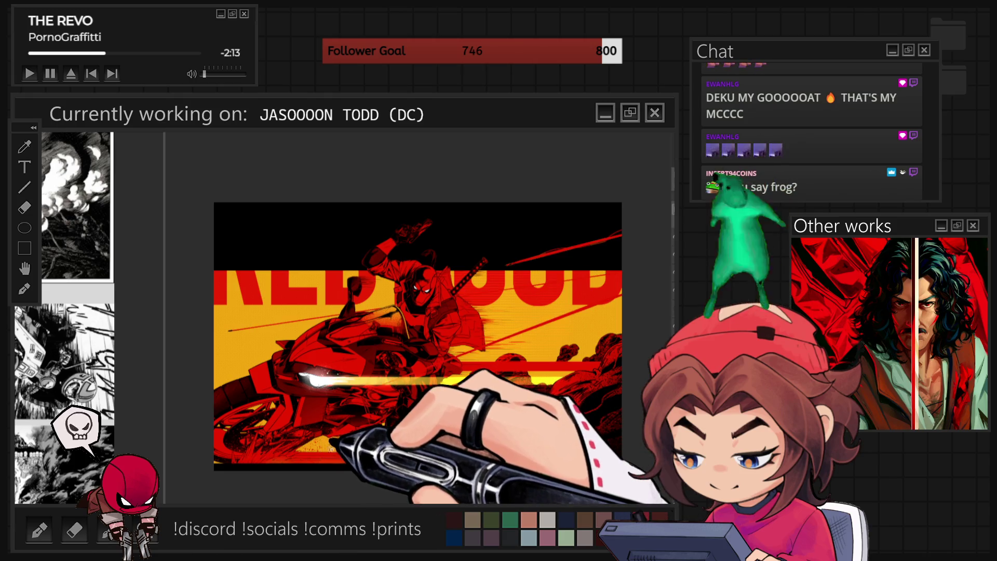
pyautogui.scroll(1, 581, 347)
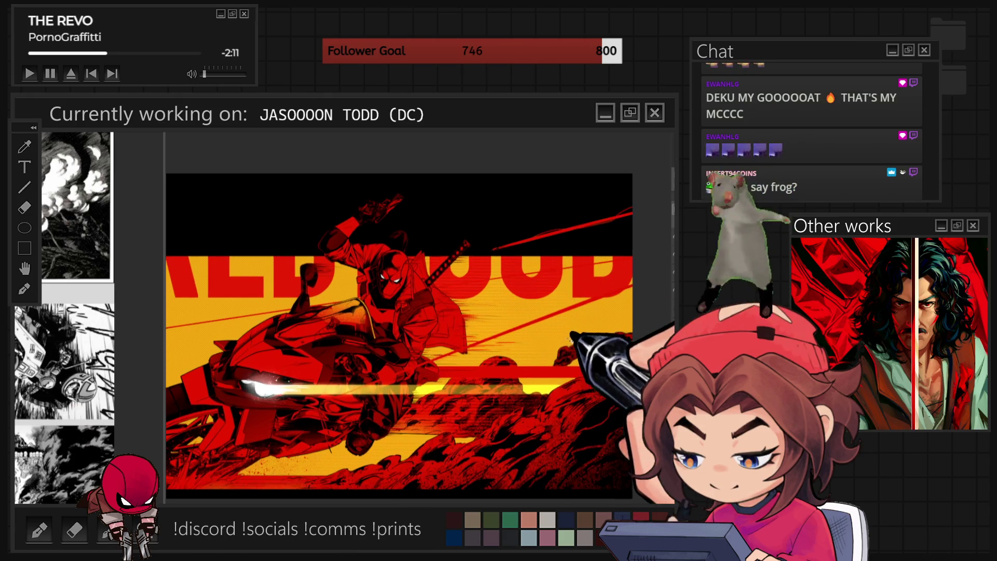
pyautogui.scroll(-1, 530, 366)
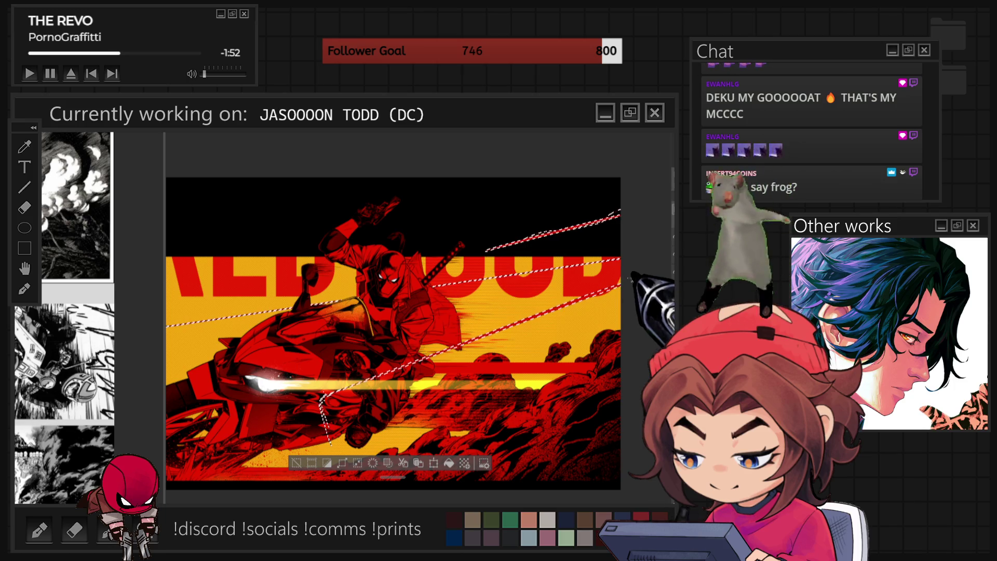
# Fill the second set of lassoed streaks with red.
pyautogui.click(369, 462)
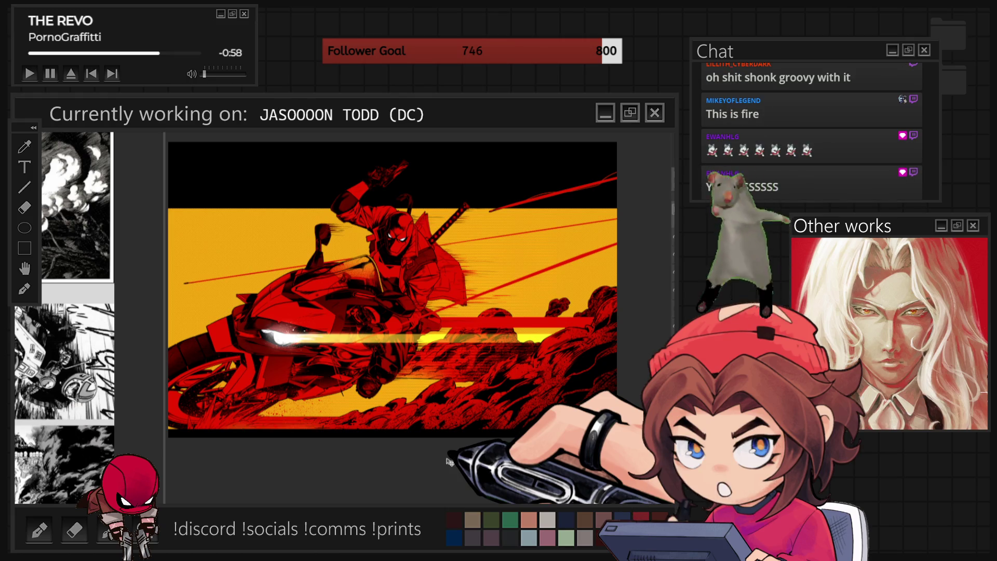
# Stretch the black top band downward and outward with Free Transform so it covers more poster.
pyautogui.hotkey('ctrl', 't')
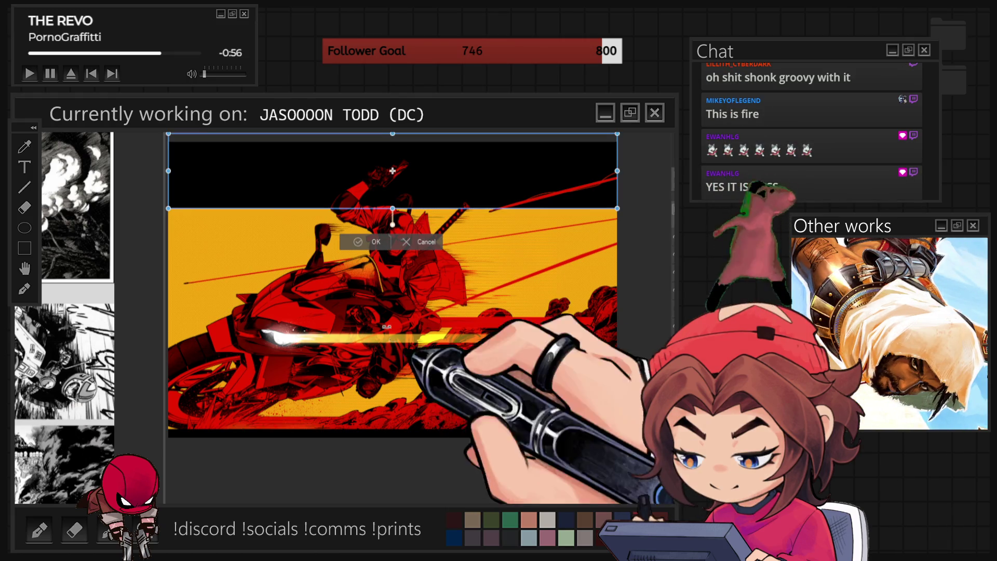
pyautogui.moveTo(392, 209); pyautogui.dragTo(392, 238)
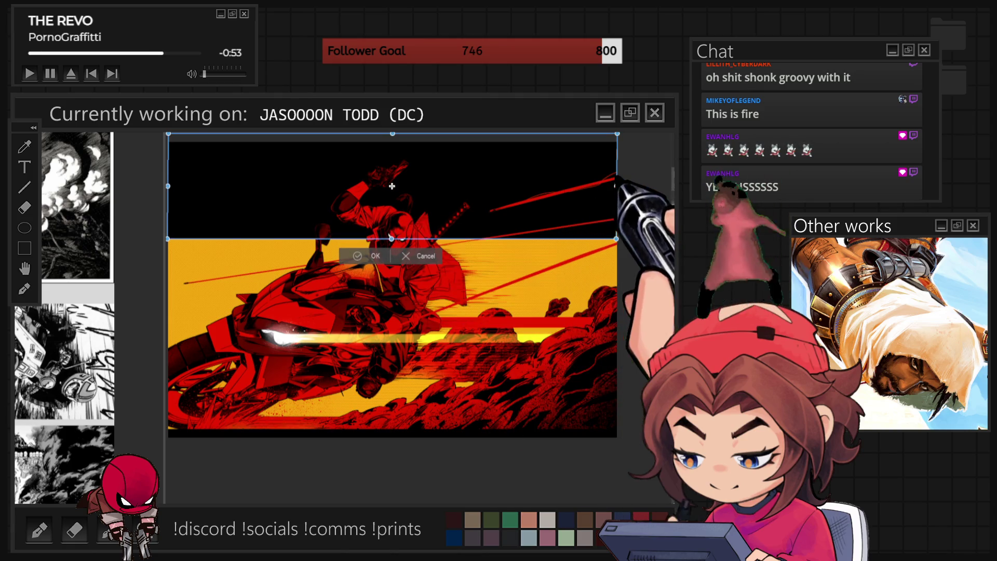
pyautogui.moveTo(168, 186); pyautogui.dragTo(158, 188)
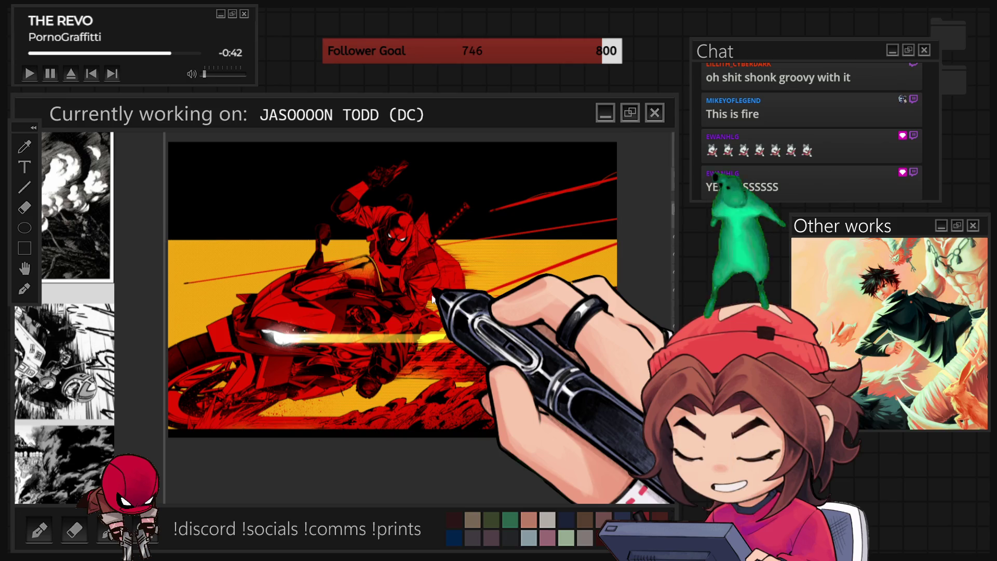
pyautogui.scroll(3, 388, 247)
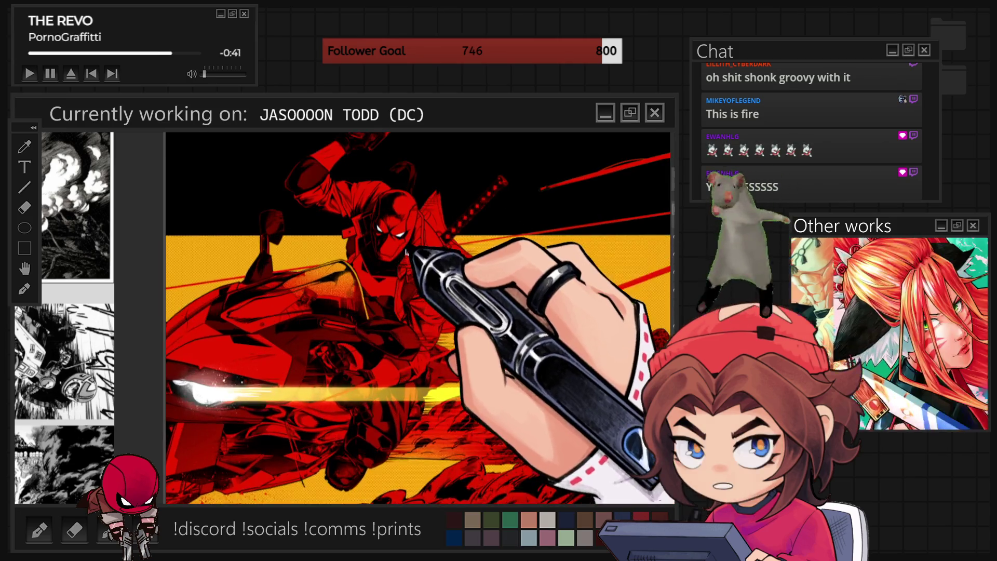
pyautogui.scroll(-3, 387, 247)
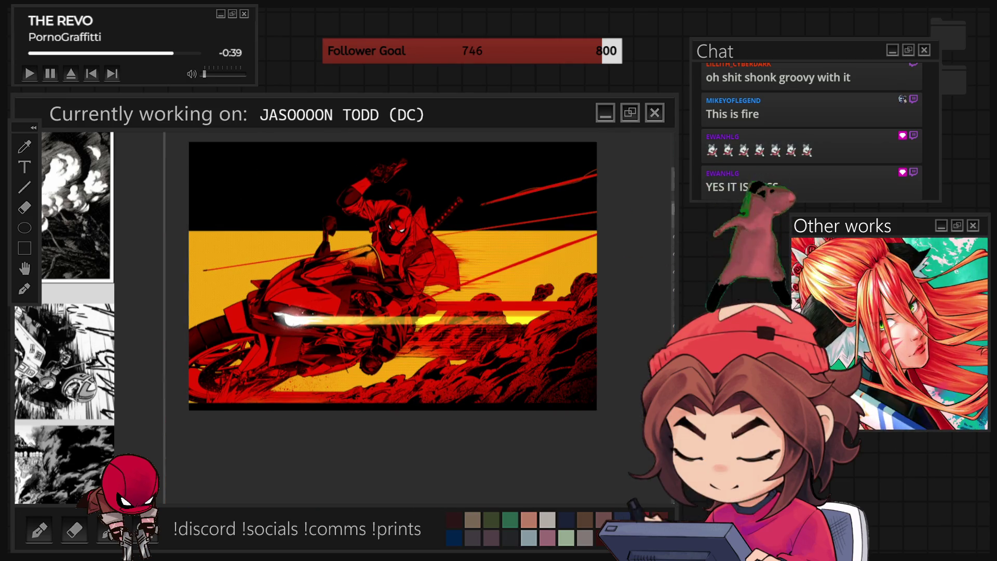
pyautogui.scroll(-1, 413, 192)
pyautogui.scroll(4, 414, 192)
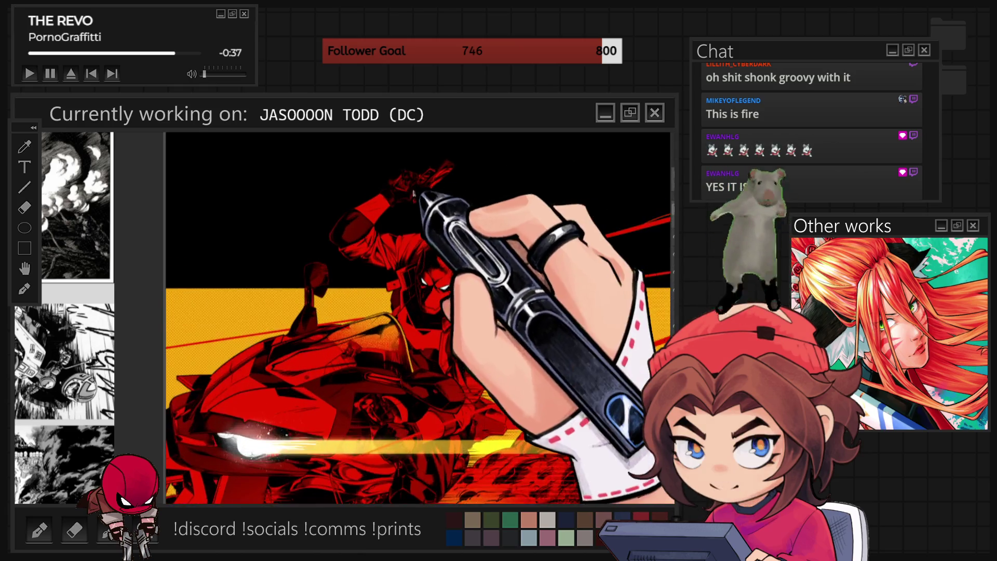
pyautogui.scroll(2, 413, 194)
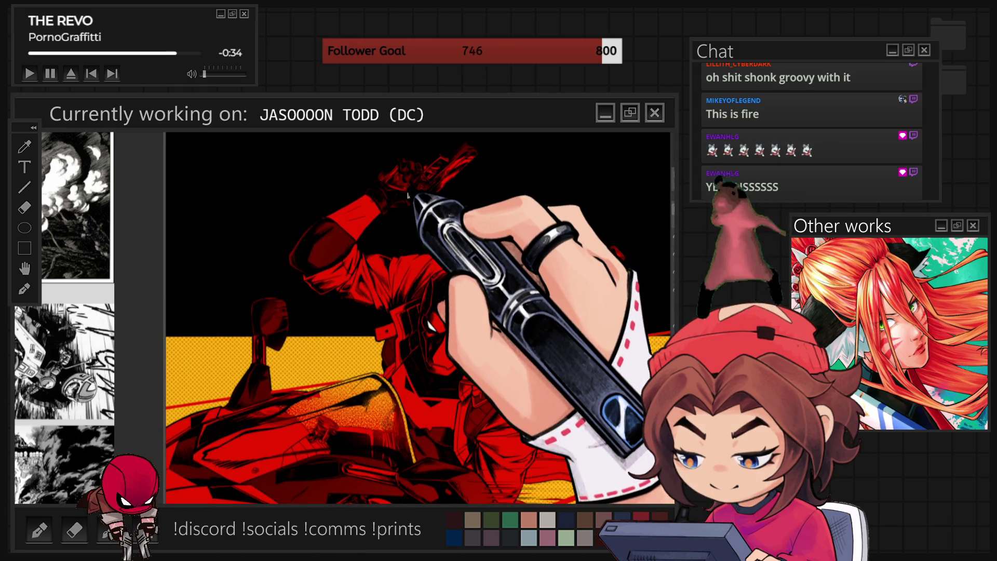
pyautogui.scroll(2, 409, 195)
pyautogui.scroll(2, 409, 196)
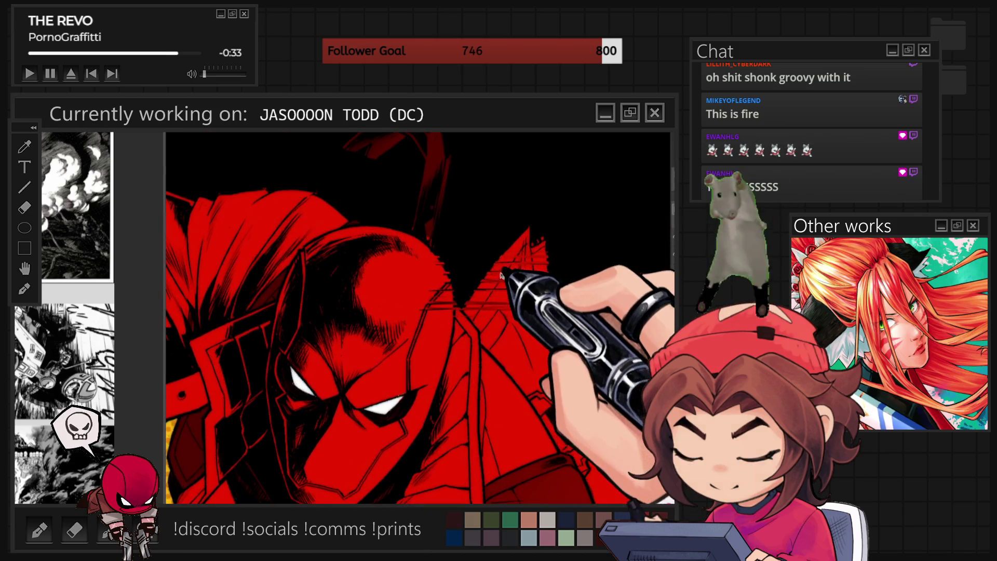
pyautogui.scroll(1, 408, 195)
pyautogui.scroll(-3, 475, 306)
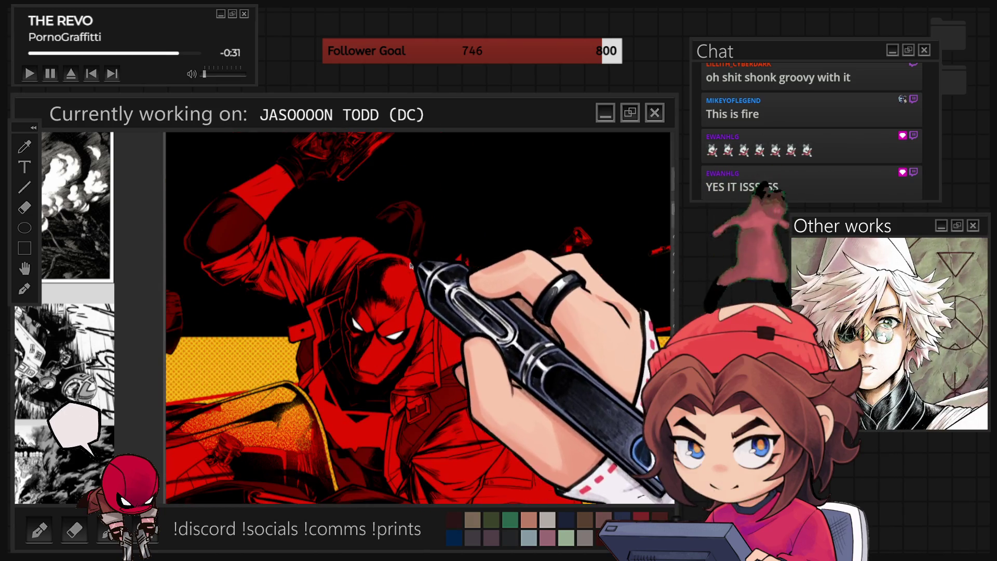
pyautogui.scroll(1, 475, 306)
pyautogui.scroll(-2, 474, 305)
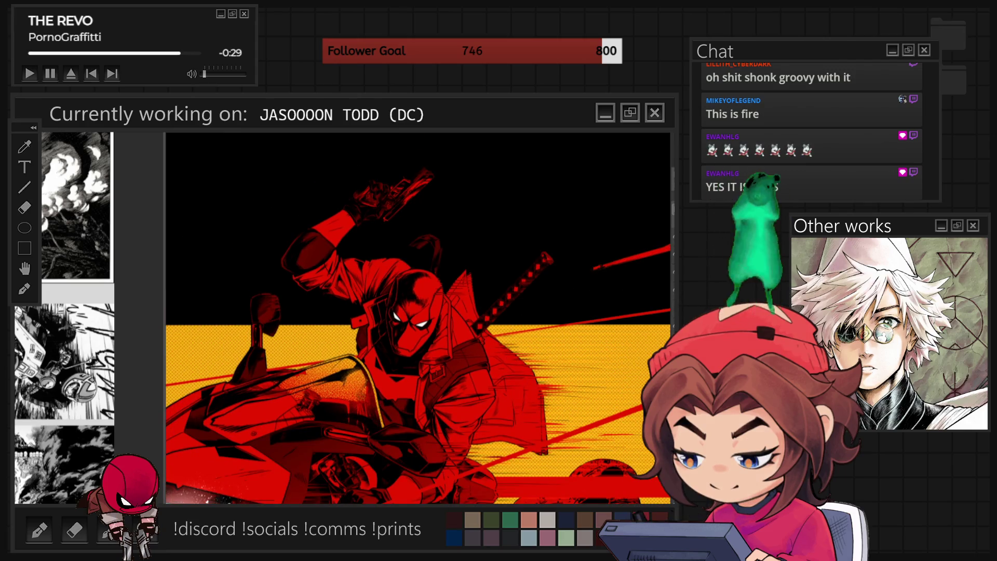
pyautogui.scroll(-2, 509, 239)
pyautogui.scroll(-1, 508, 238)
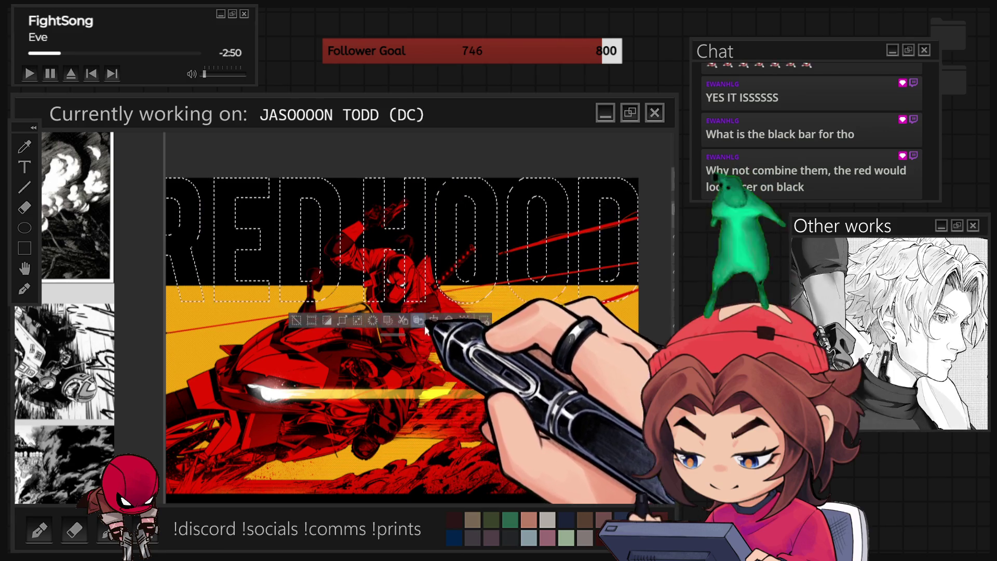
pyautogui.click(403, 321)
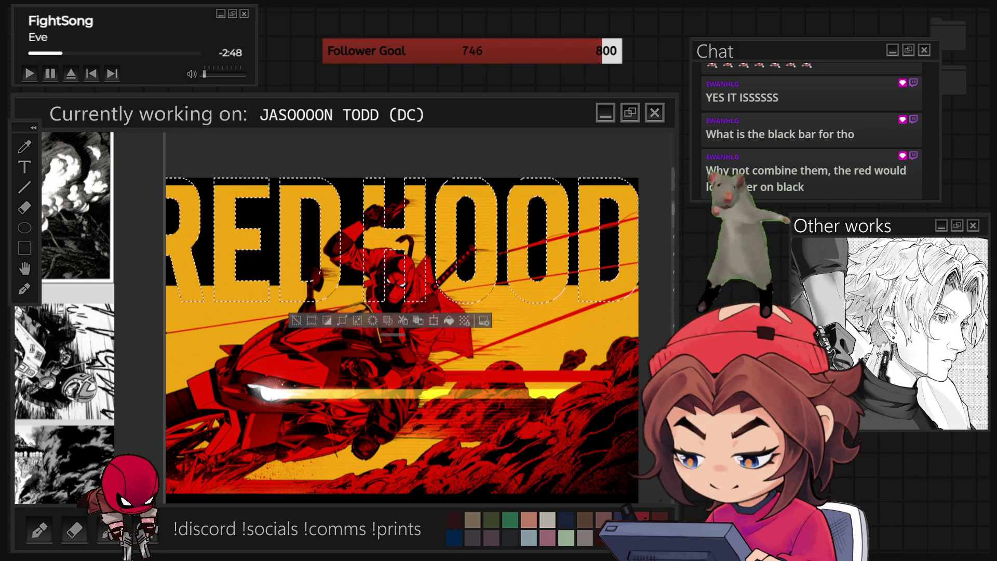
pyautogui.click(448, 320)
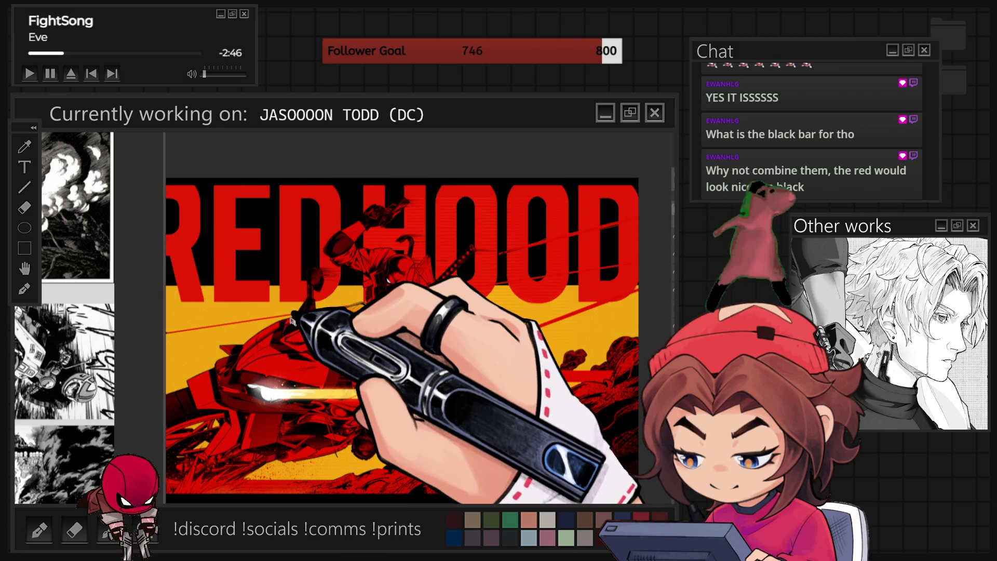
pyautogui.hotkey('ctrl', 'd')
pyautogui.hotkey('ctrl', '-')
pyautogui.hotkey('ctrl', '+')
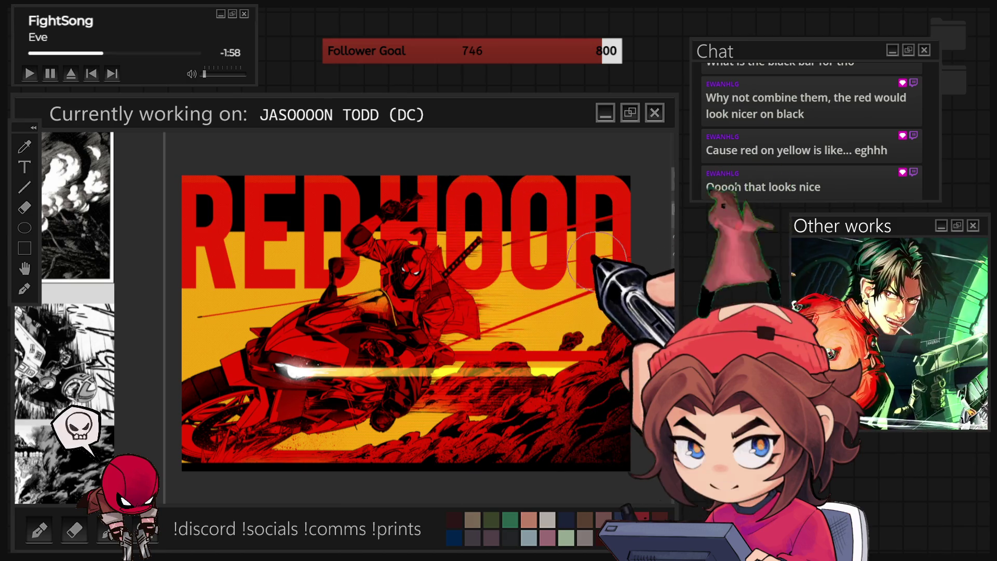
pyautogui.scroll(-2, 405, 276)
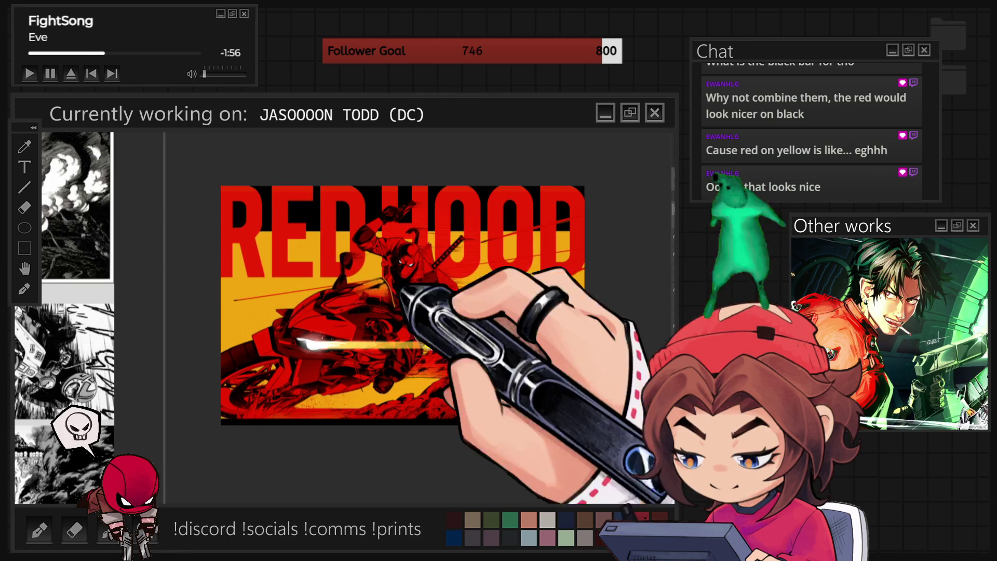
pyautogui.scroll(3, 389, 268)
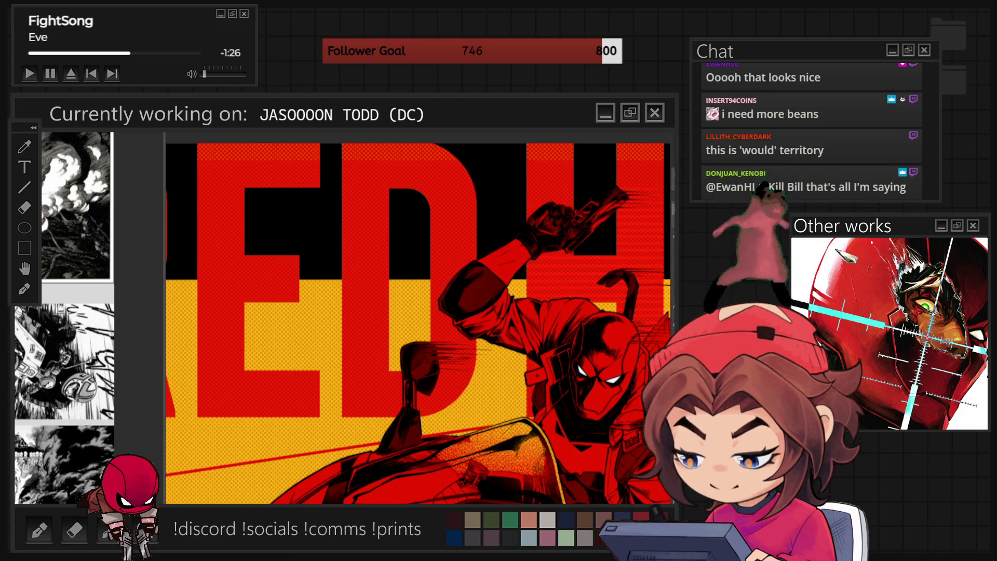
pyautogui.scroll(-2, 347, 374)
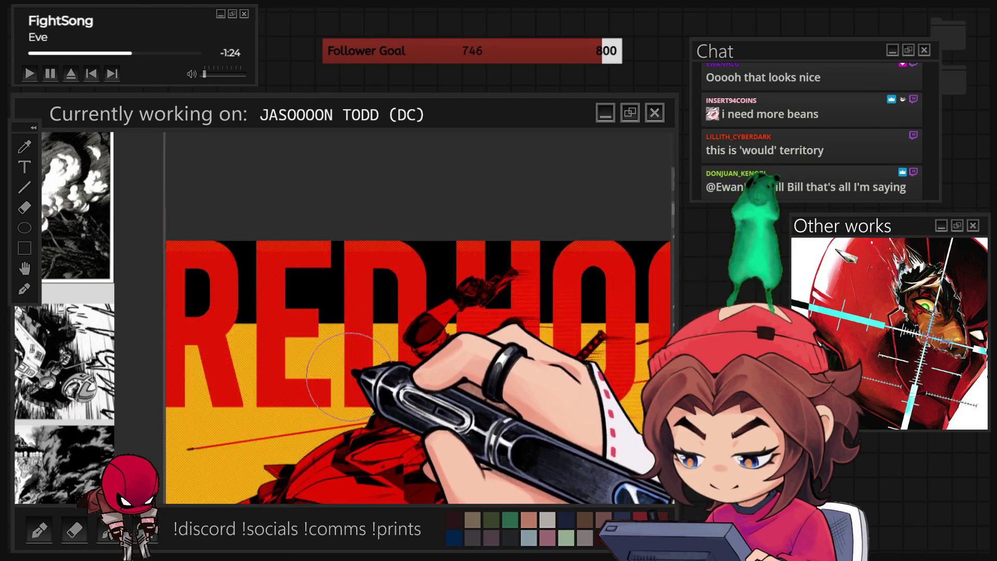
pyautogui.scroll(-2, 347, 374)
# Scale the layer up beyond the poster edges, nudge it slightly down, and commit the transform.
pyautogui.hotkey('ctrl', 't')
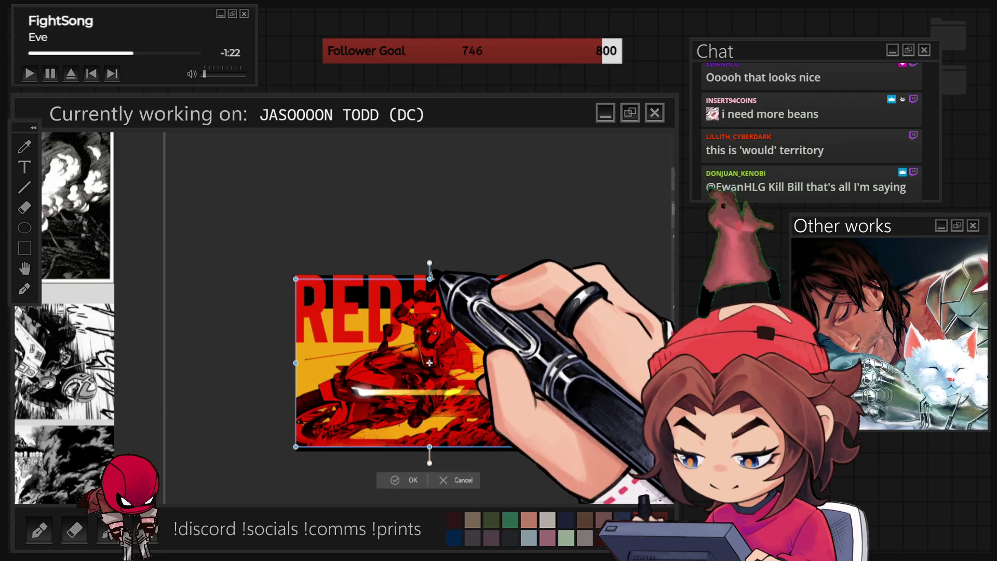
pyautogui.moveTo(295, 276); pyautogui.dragTo(279, 258)
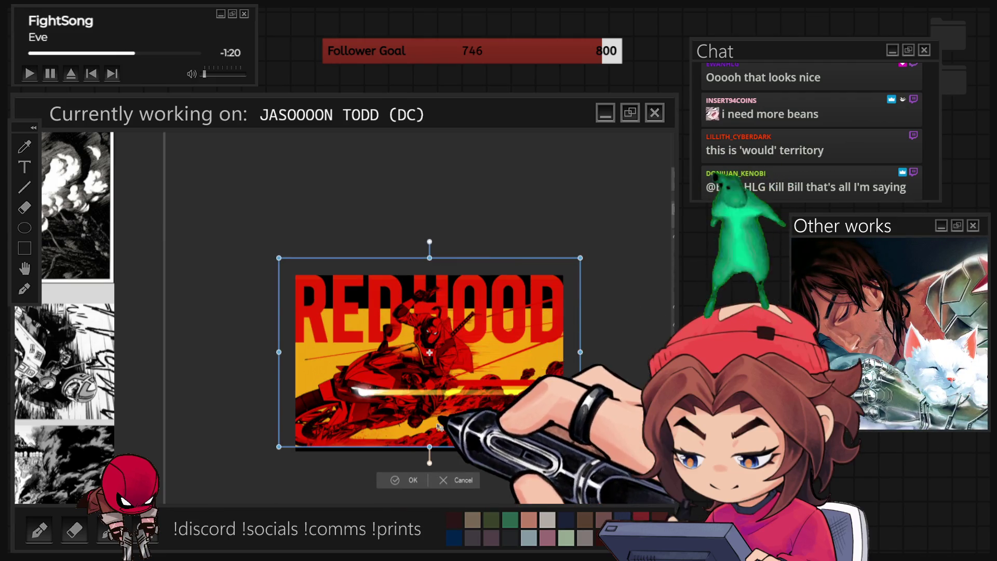
pyautogui.moveTo(439, 428); pyautogui.dragTo(437, 455)
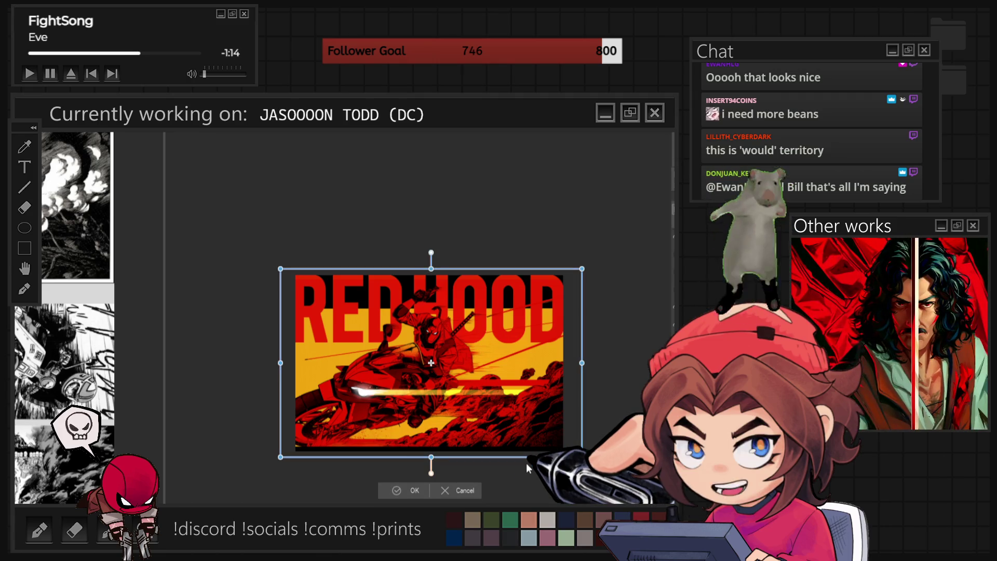
pyautogui.press('Return')
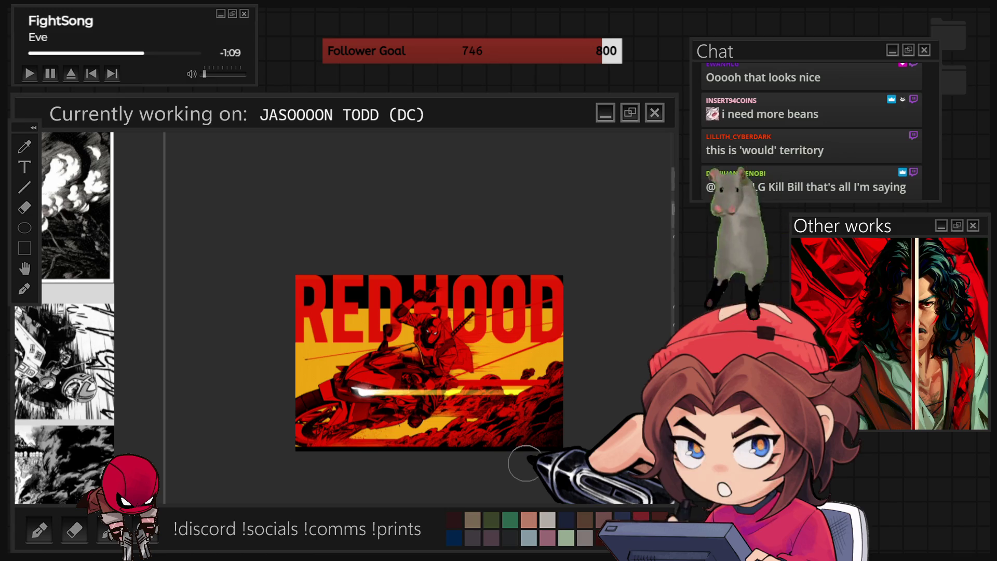
pyautogui.scroll(2, 524, 464)
pyautogui.scroll(2, 456, 257)
pyautogui.scroll(2, 351, 249)
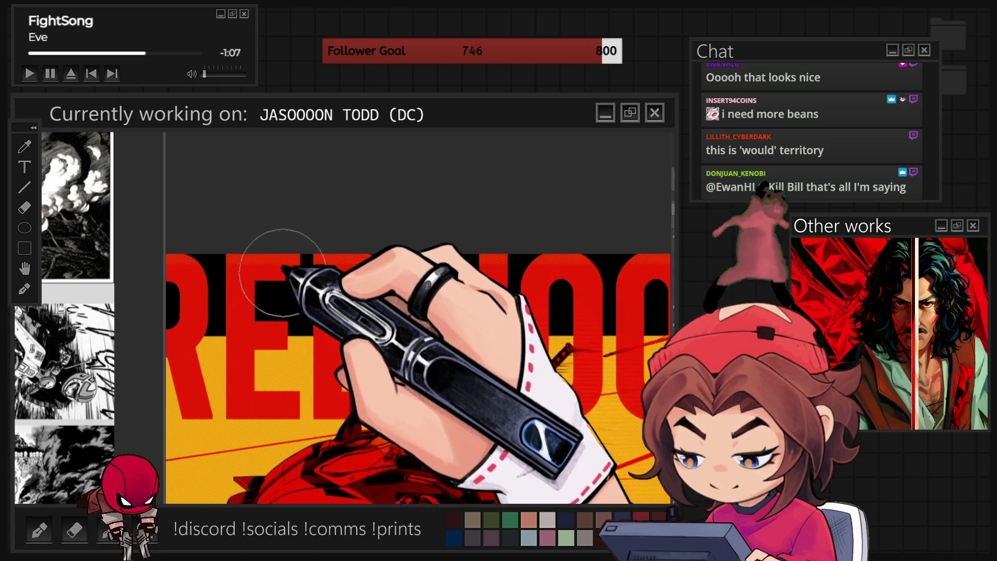
pyautogui.scroll(2, 286, 269)
pyautogui.scroll(-1, 287, 269)
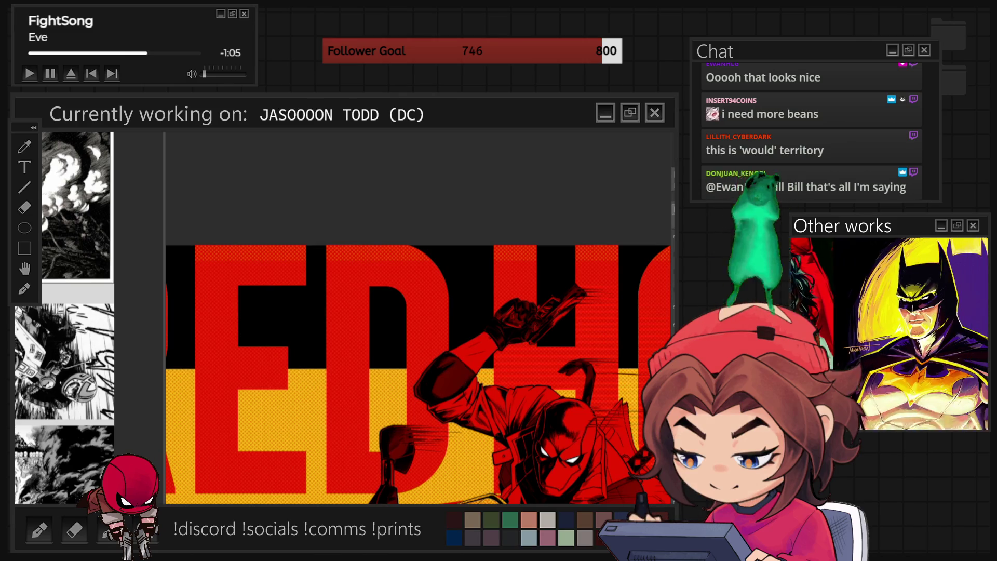
pyautogui.scroll(-1, 504, 366)
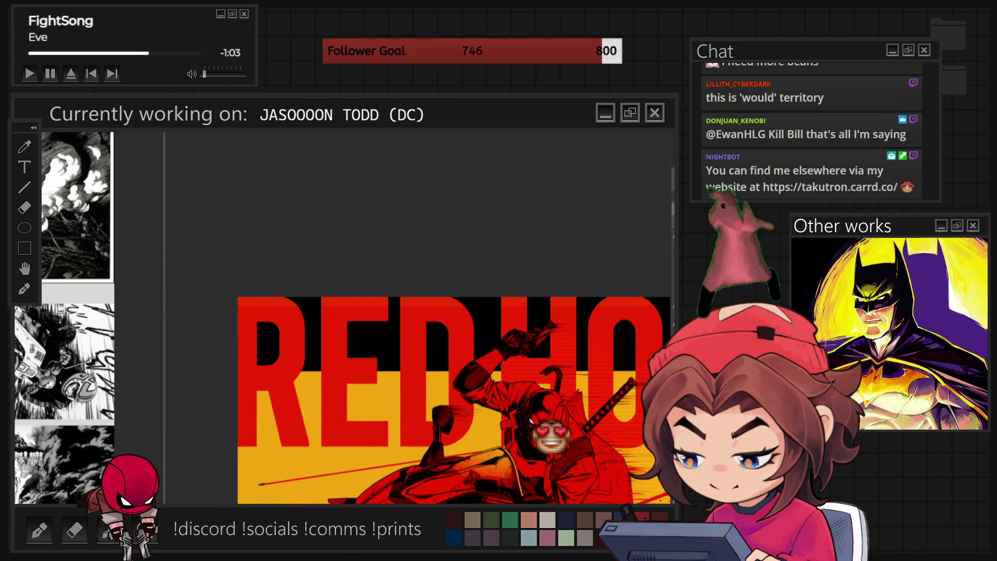
pyautogui.scroll(1, 334, 290)
pyautogui.scroll(1, 334, 335)
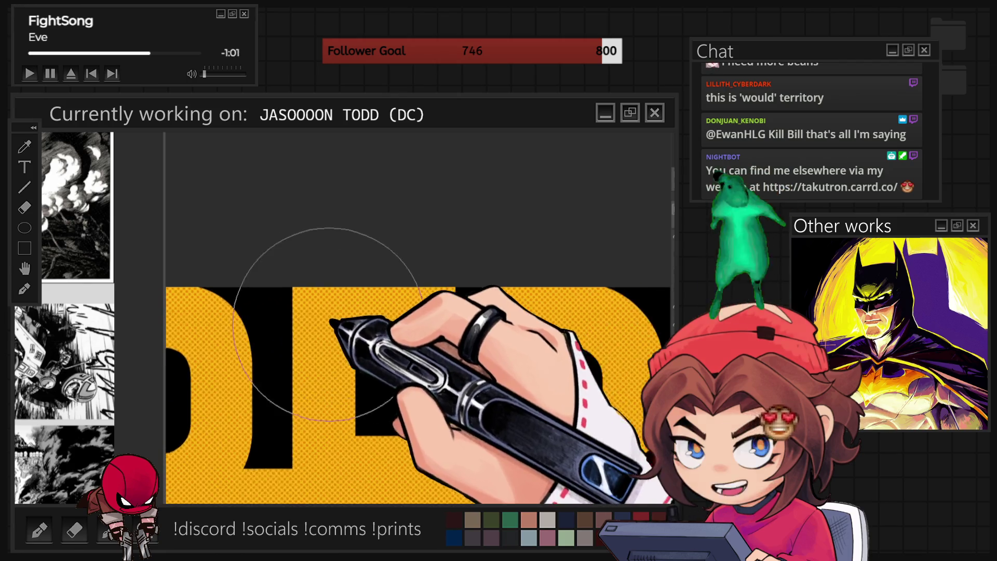
pyautogui.scroll(1, 334, 379)
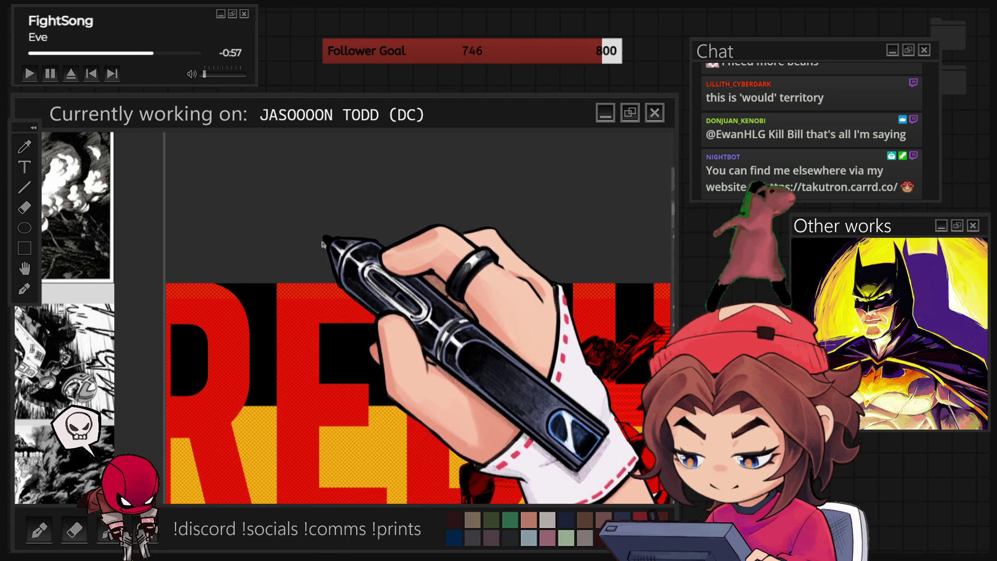
pyautogui.scroll(-1, 357, 233)
pyautogui.scroll(-1, 477, 271)
# Raise the layer's top edge with the transform handle to make it taller.
pyautogui.moveTo(462, 244); pyautogui.dragTo(465, 217)
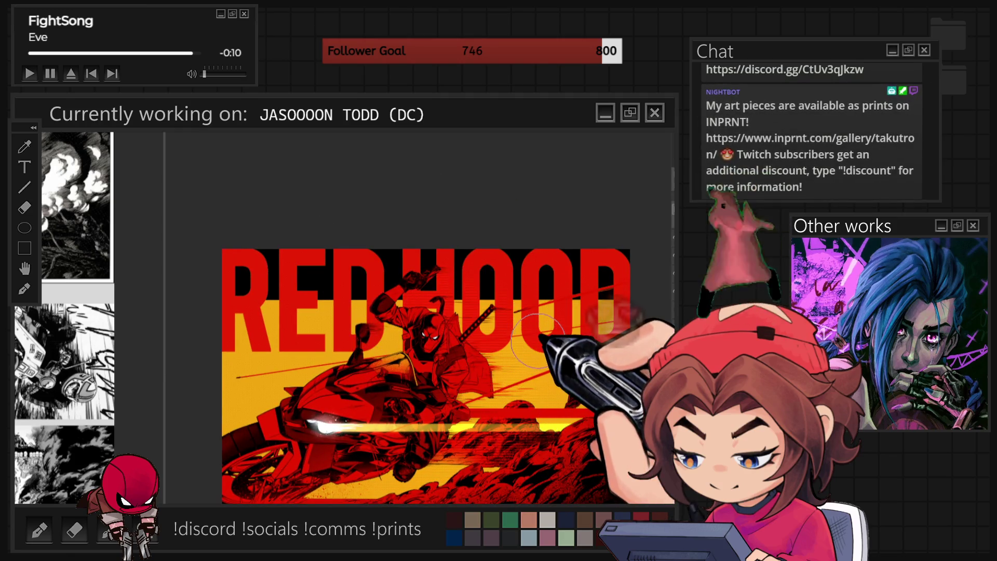
pyautogui.scroll(-1, 407, 335)
pyautogui.scroll(1, 405, 334)
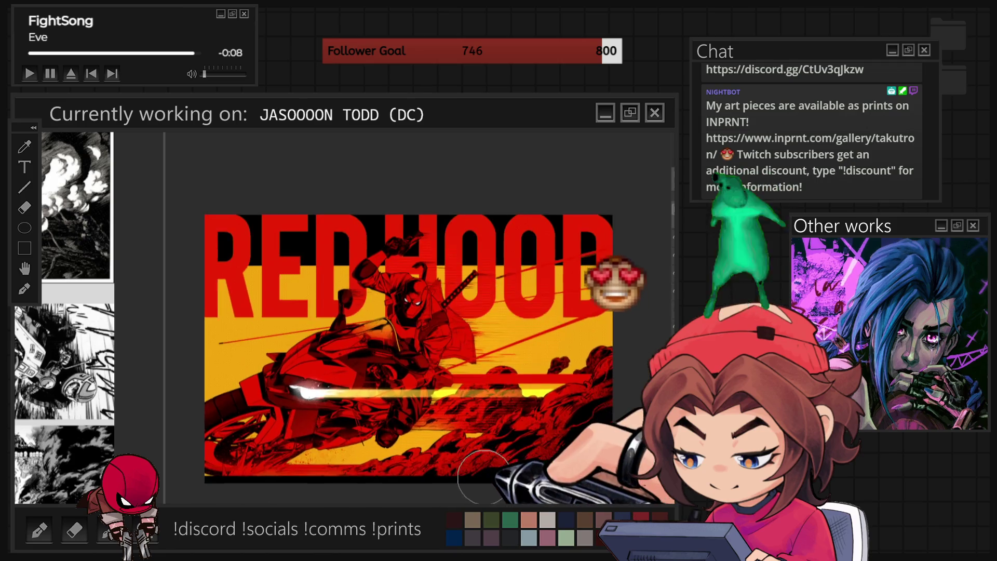
pyautogui.scroll(1, 406, 334)
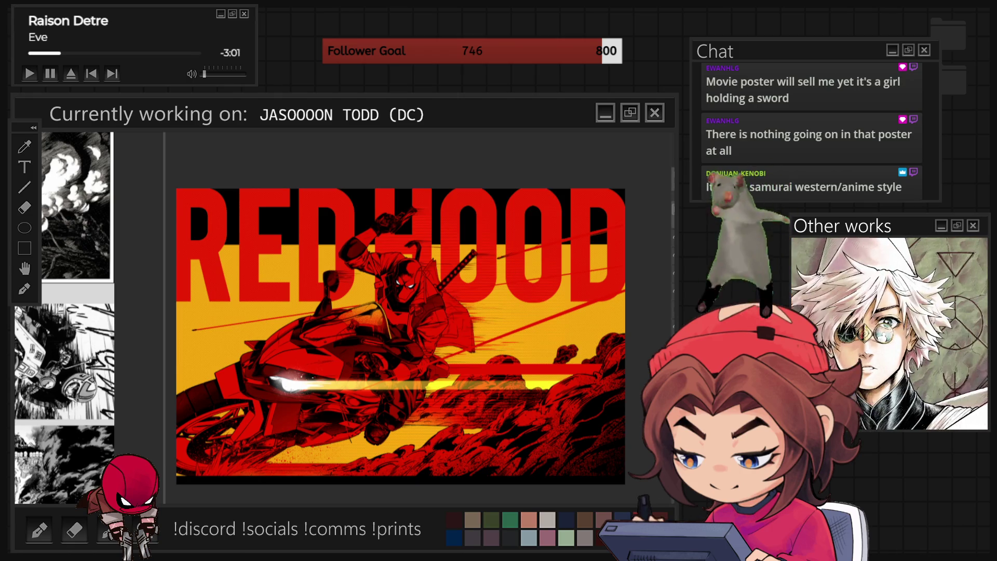
pyautogui.scroll(5, 390, 288)
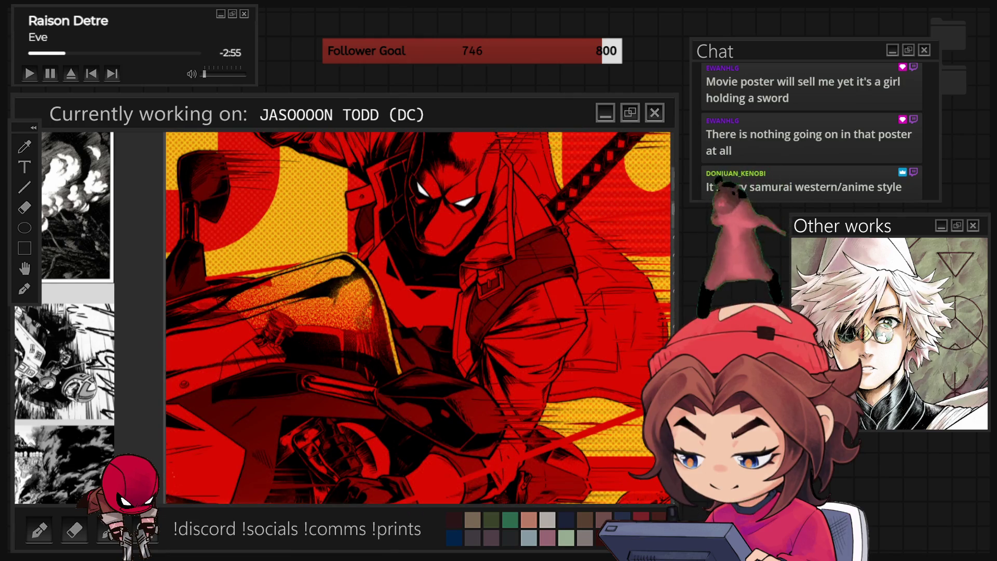
pyautogui.scroll(-5, 413, 276)
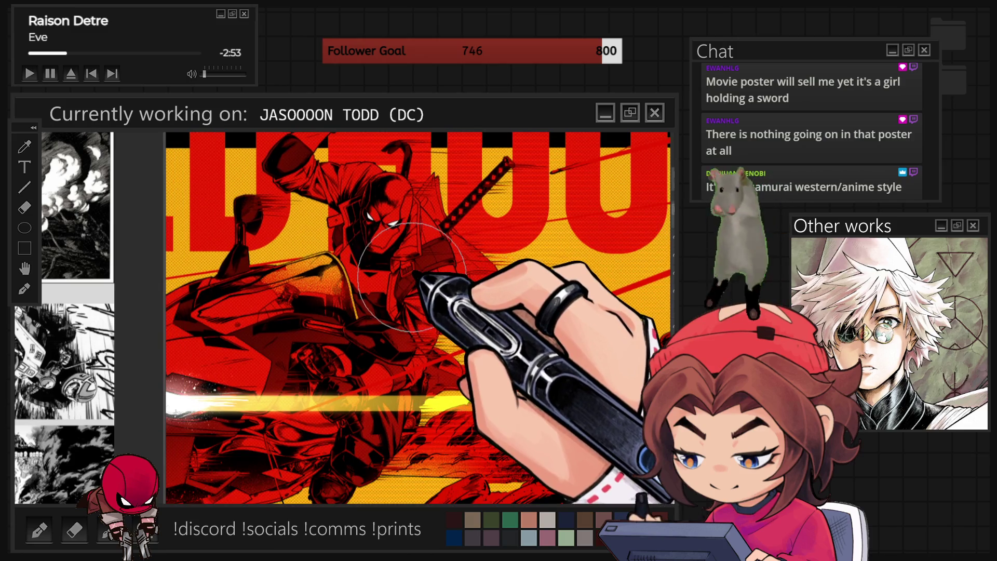
pyautogui.scroll(3, 460, 300)
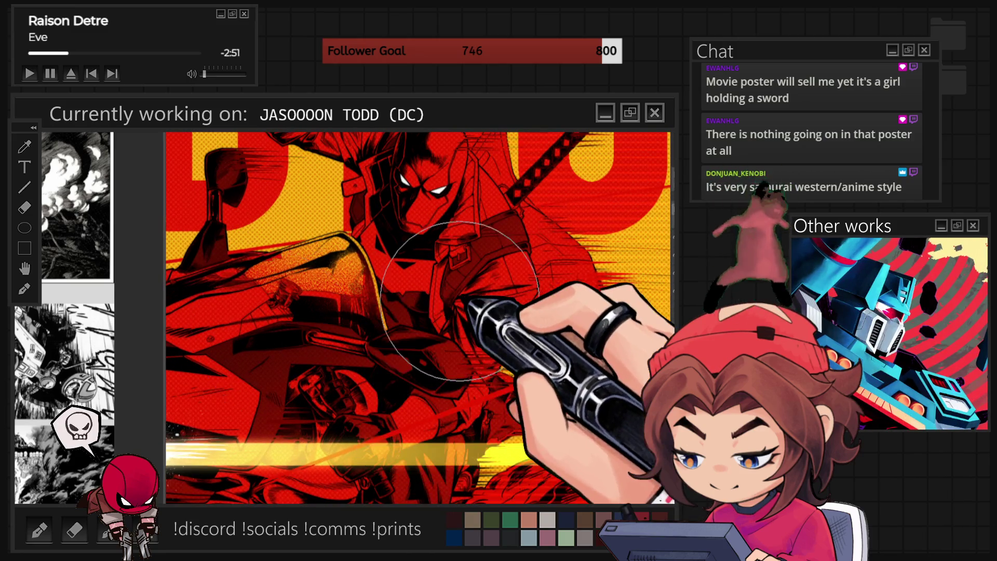
pyautogui.scroll(2, 460, 299)
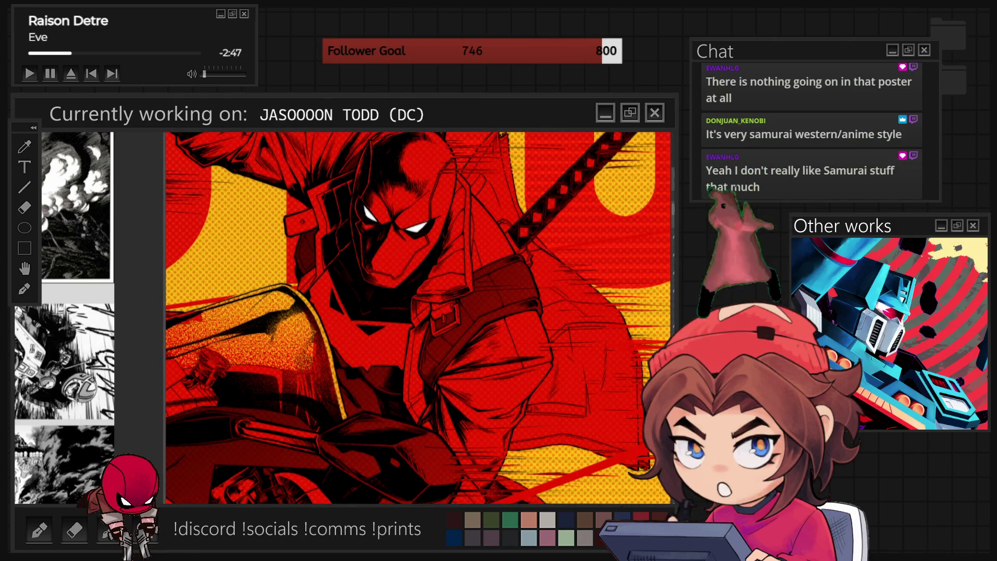
pyautogui.scroll(-2, 407, 242)
pyautogui.scroll(-2, 407, 242)
pyautogui.scroll(-1, 408, 242)
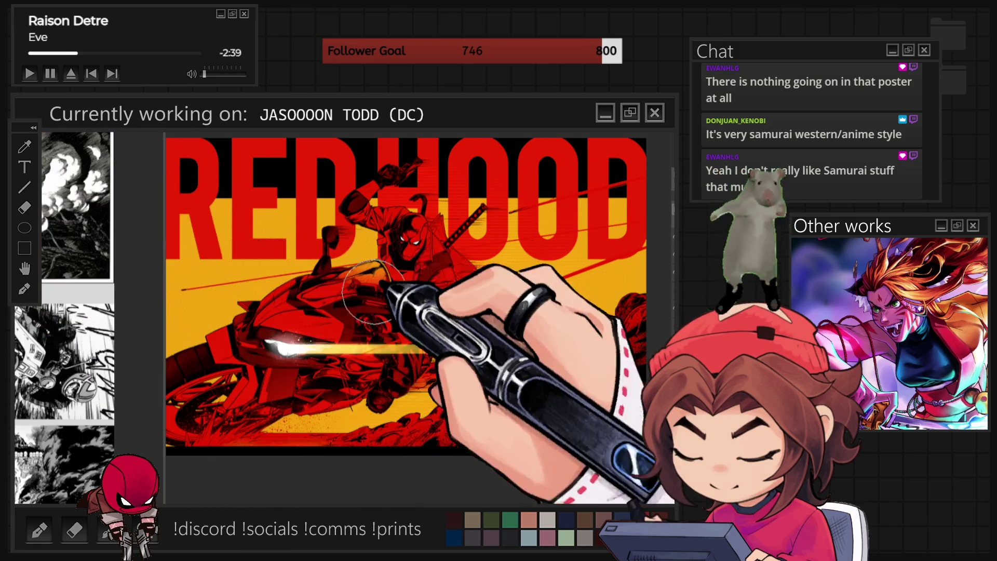
pyautogui.scroll(3, 438, 215)
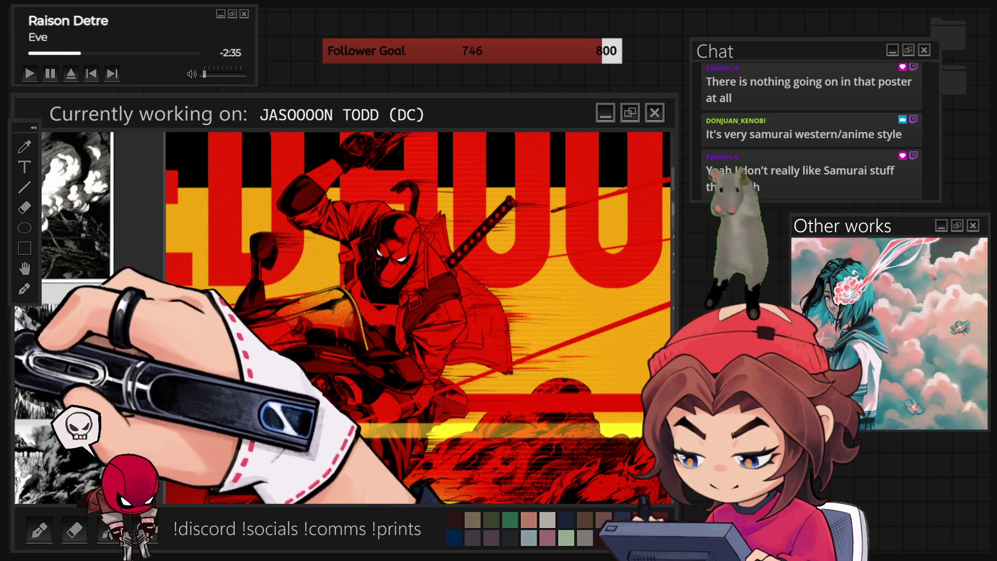
pyautogui.scroll(1, 551, 286)
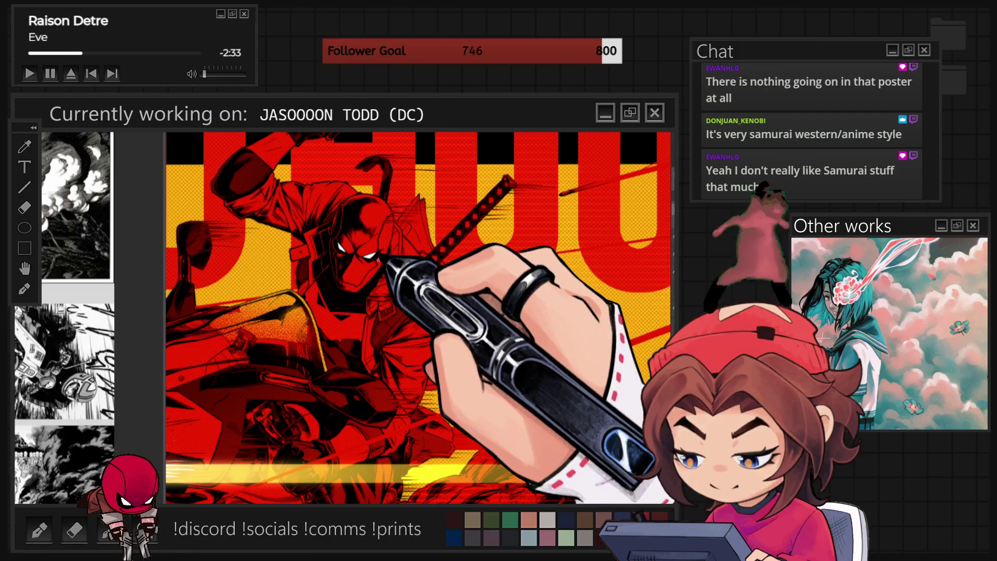
# Draw a thin white line out from the masked figure's head, then fit the artwork in view.
pyautogui.moveTo(374, 254); pyautogui.dragTo(600, 255)
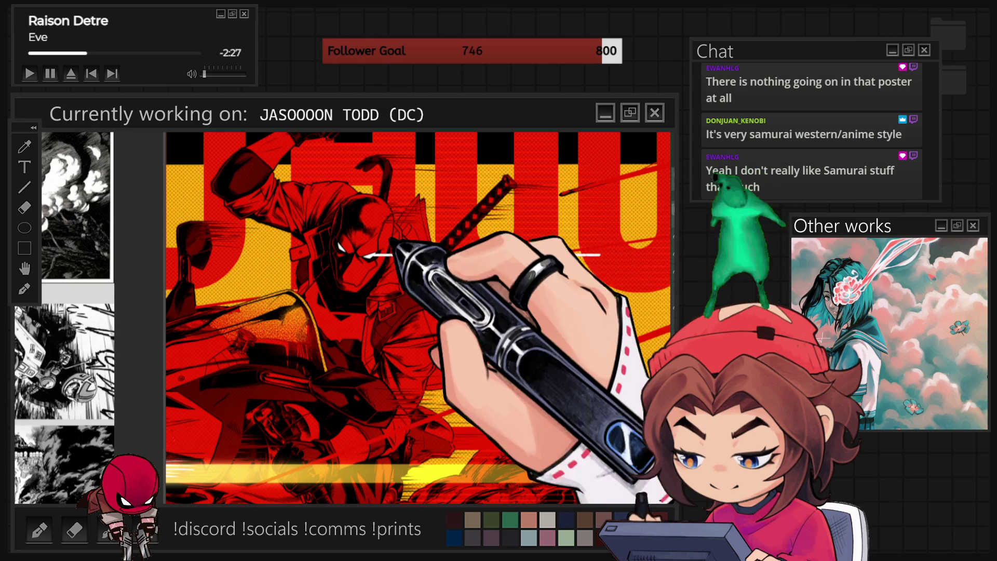
pyautogui.scroll(-1, 393, 250)
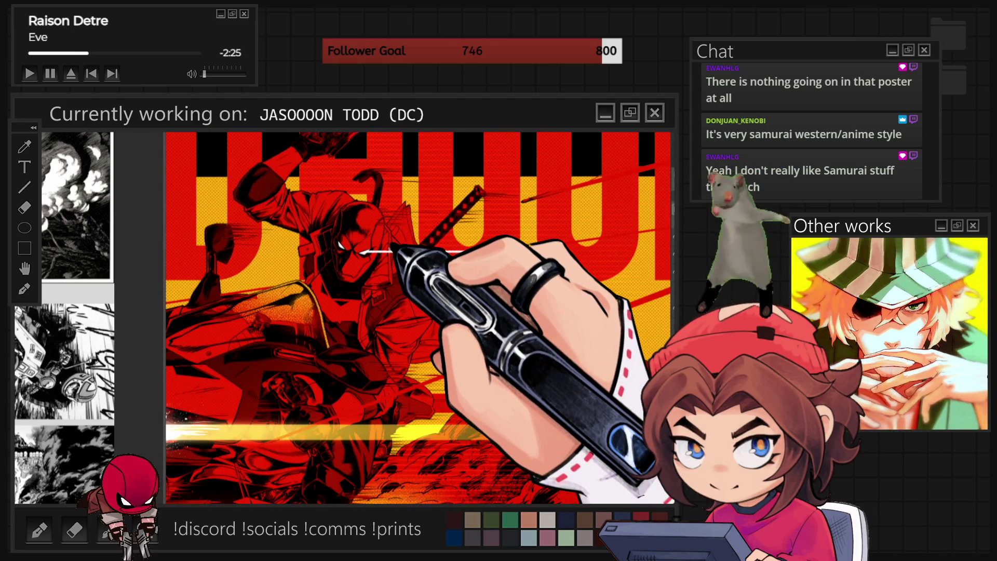
pyautogui.scroll(2, 393, 252)
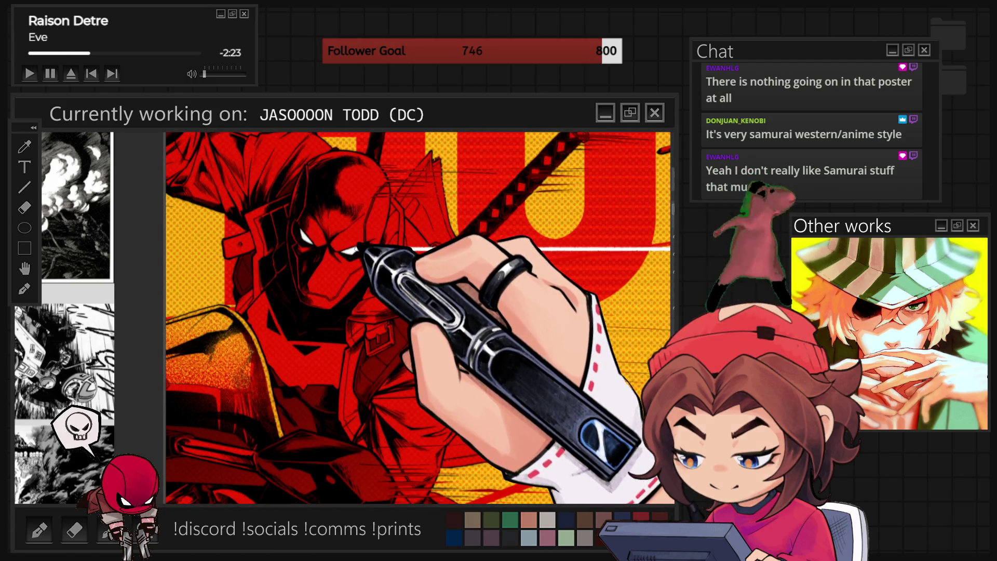
pyautogui.scroll(-2, 362, 258)
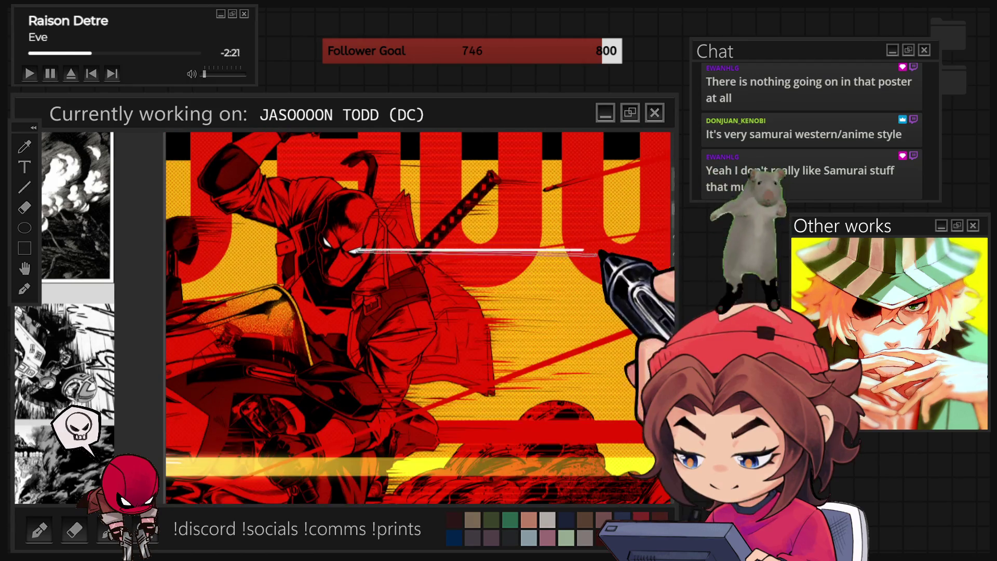
pyautogui.scroll(-2, 351, 250)
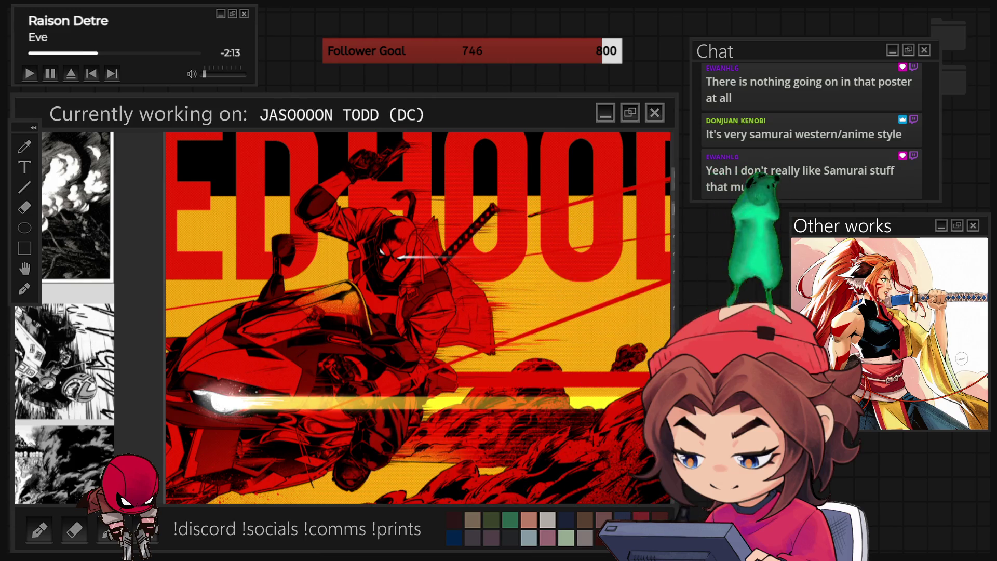
pyautogui.hotkey('ctrl', '0')
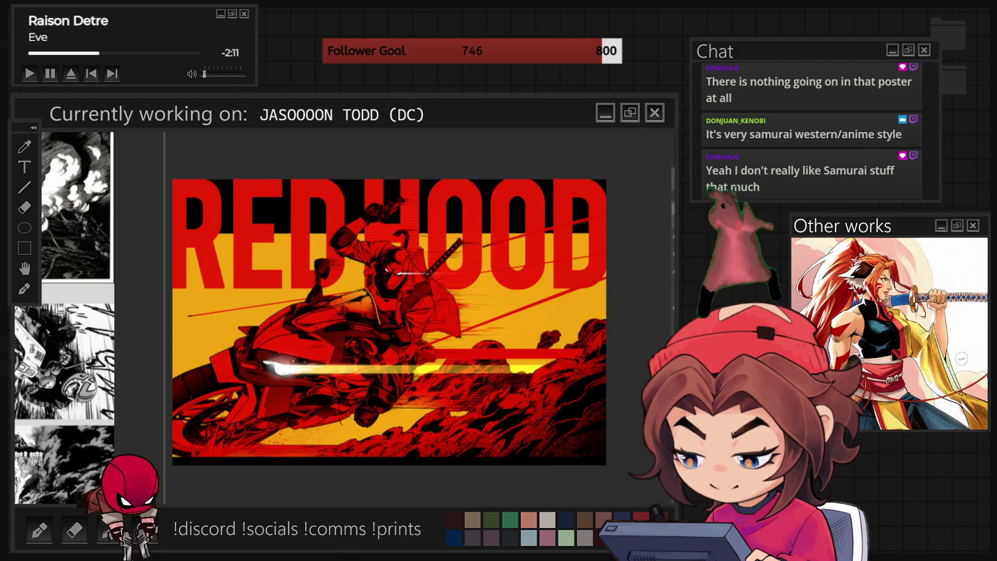
pyautogui.scroll(2, 393, 274)
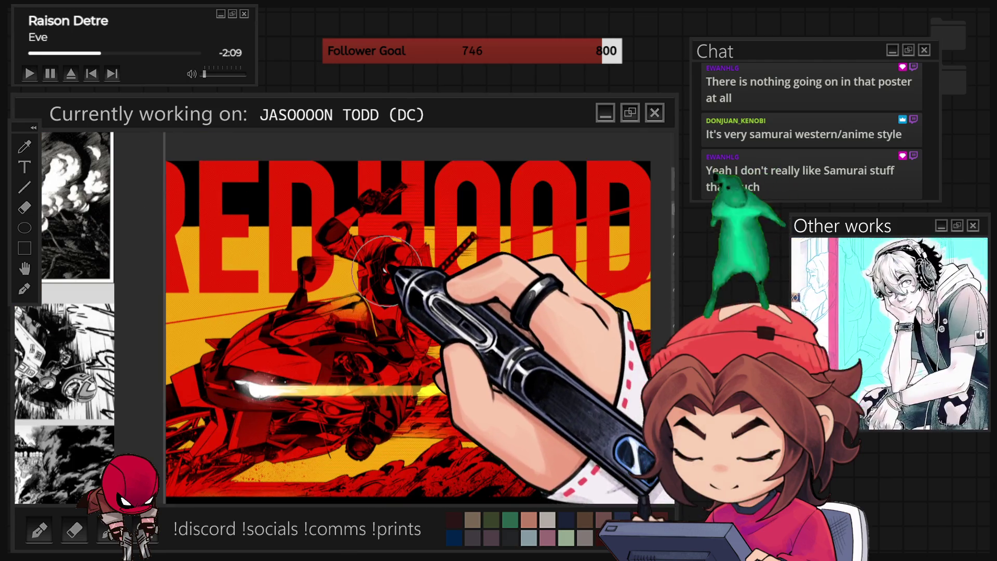
pyautogui.hotkey('ctrl', '0')
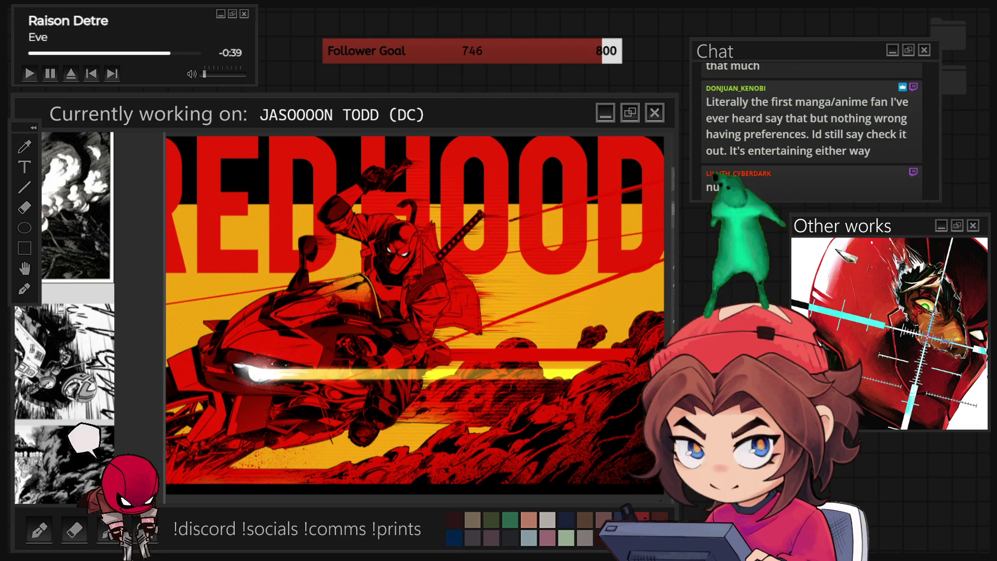
pyautogui.click(507, 389)
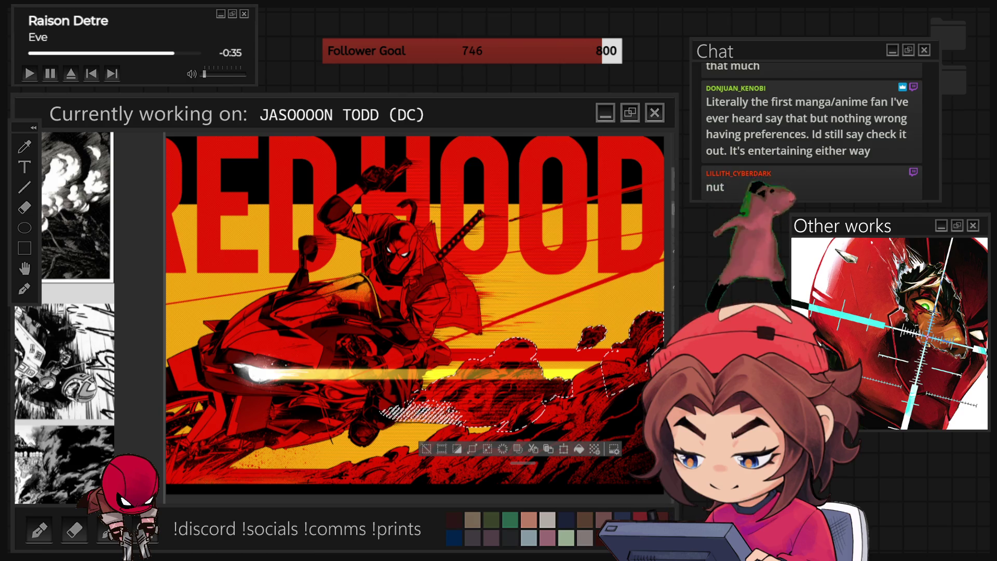
# Clear the selection around the rocks before switching canvases.
pyautogui.hotkey('ctrl', 'd')
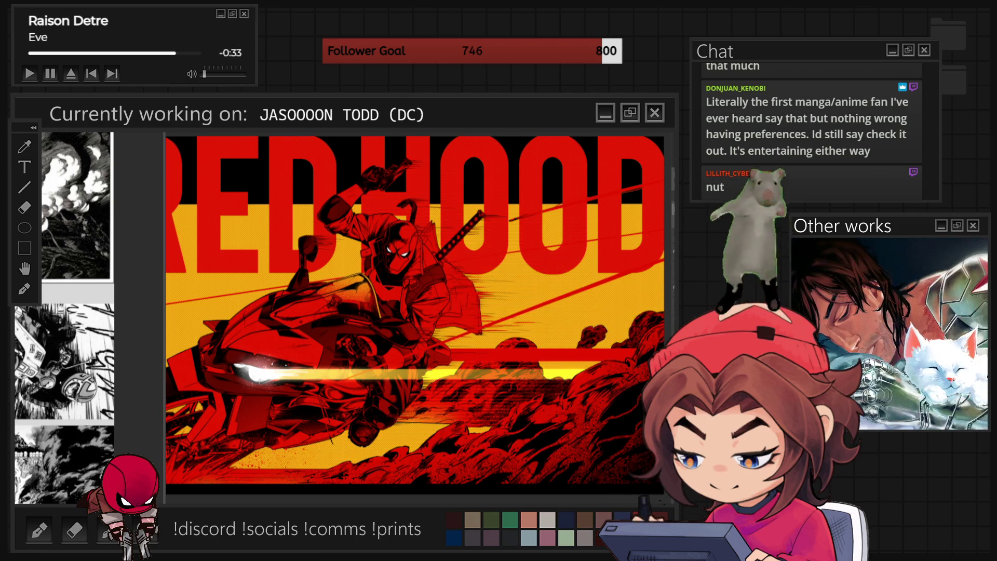
pyautogui.scroll(1, 419, 317)
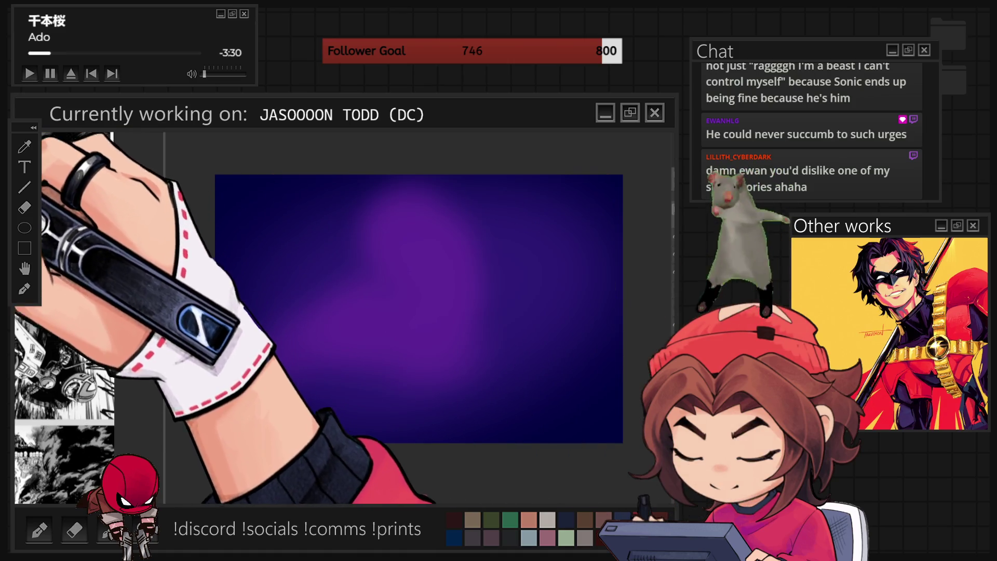
# Airbrush the magenta glow brighter, shifting it to pink and warm orange spreading down-left.
pyautogui.moveTo(410, 233)
pyautogui.mouseDown()
pyautogui.moveTo(338, 316)
pyautogui.moveTo(427, 321)
pyautogui.mouseUp()
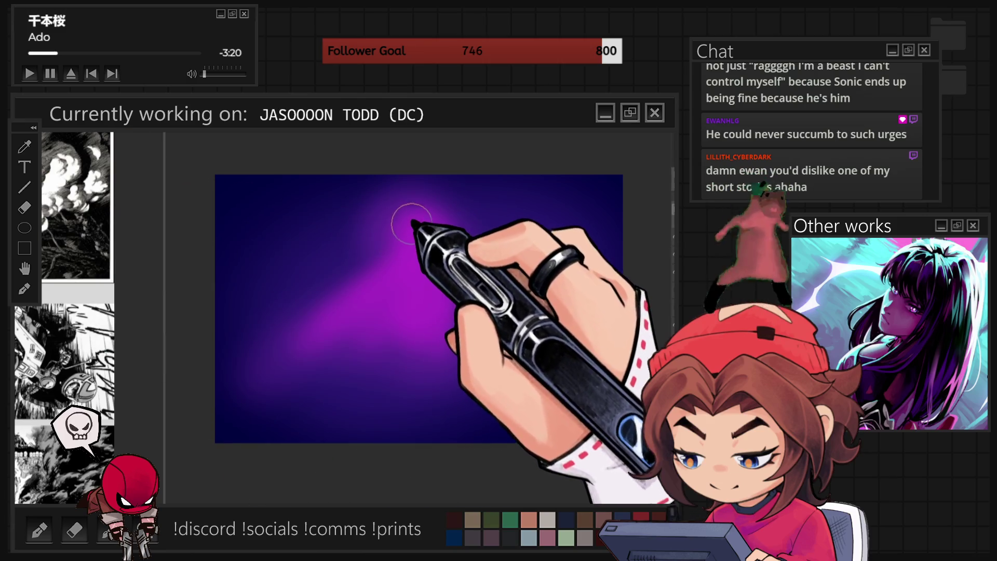
pyautogui.moveTo(412, 221); pyautogui.dragTo(405, 307)
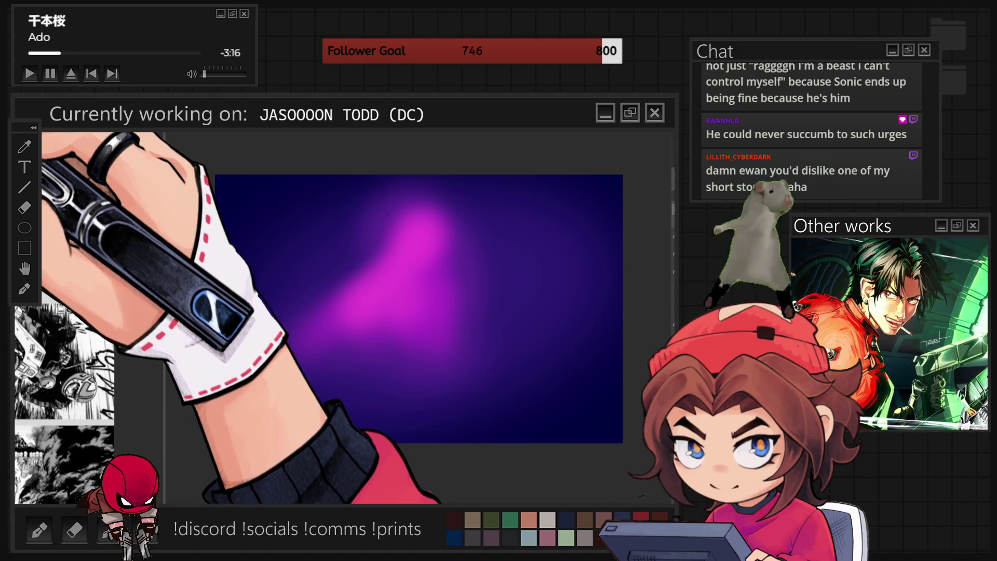
pyautogui.moveTo(423, 190); pyautogui.dragTo(401, 267)
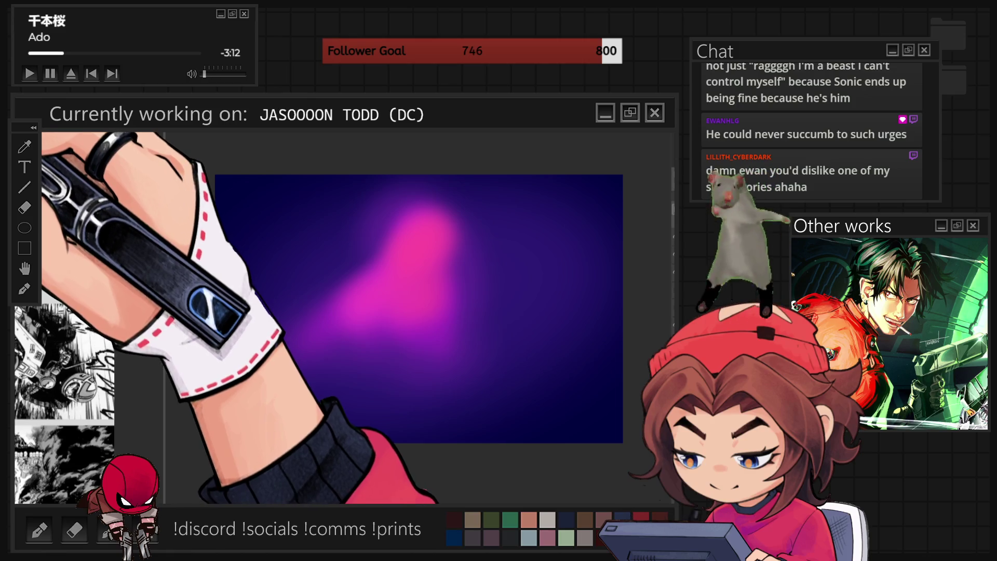
pyautogui.moveTo(433, 223); pyautogui.dragTo(334, 301)
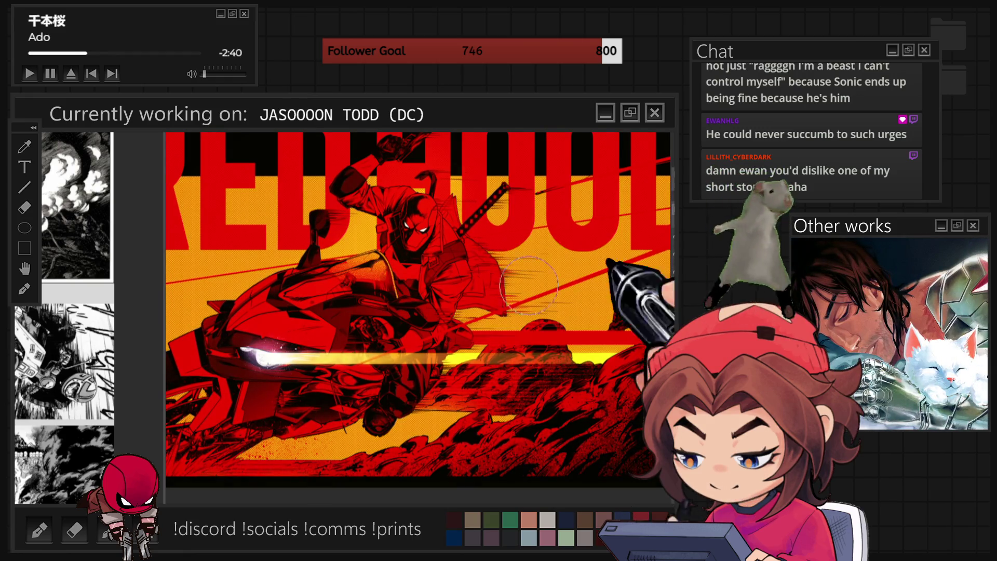
# Fit the whole Red Hood artwork in the window.
pyautogui.hotkey('ctrl', '-')
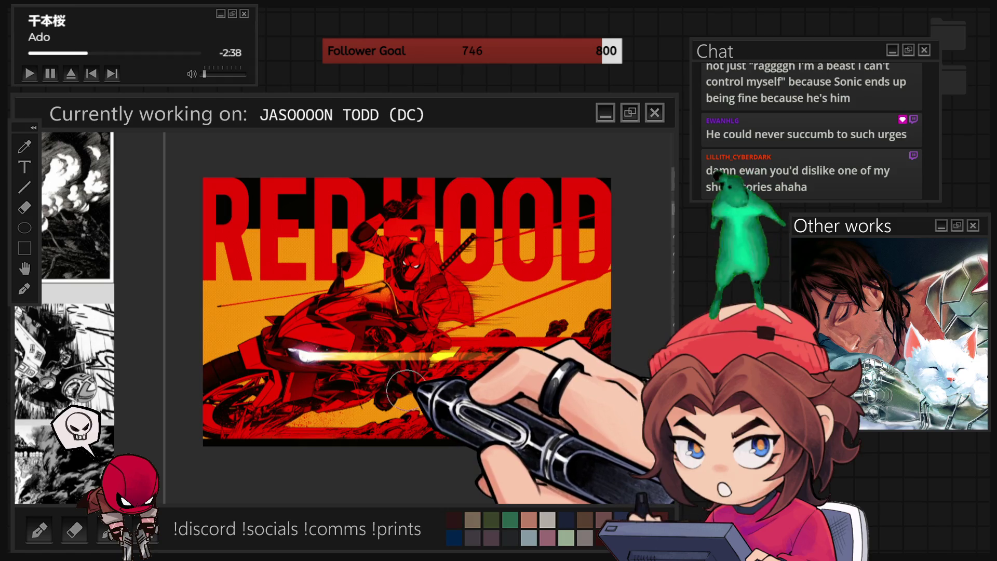
pyautogui.scroll(2, 359, 400)
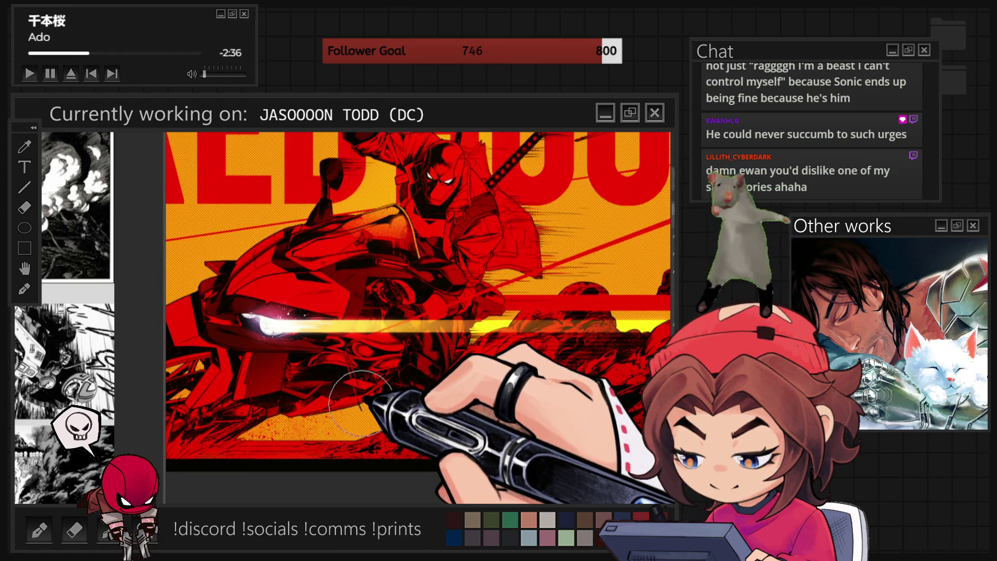
pyautogui.scroll(-1, 359, 400)
pyautogui.scroll(-1, 360, 401)
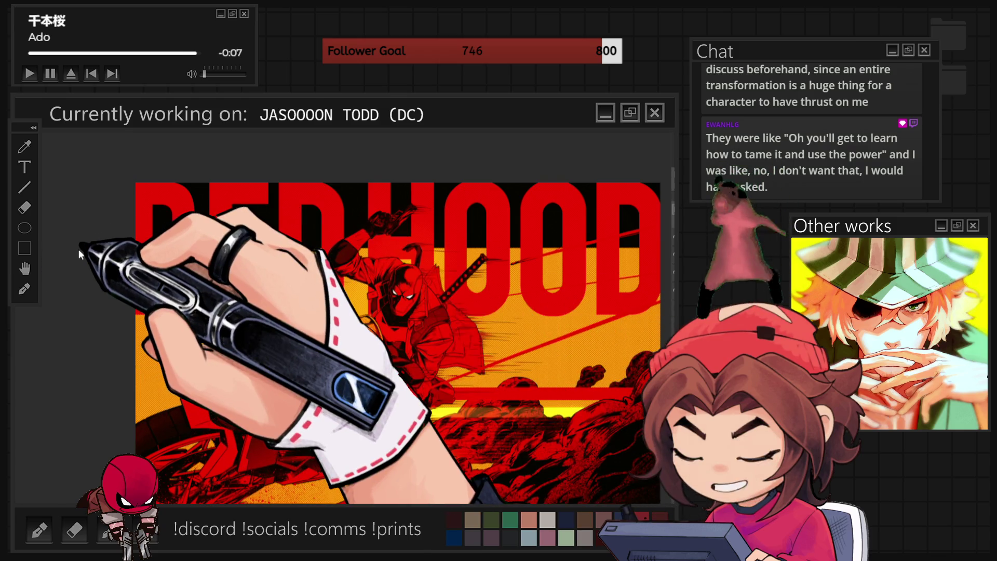
# Paste the dark grunge texture, level it horizontally and move it onto the artwork.
pyautogui.hotkey('ctrl', 'v')
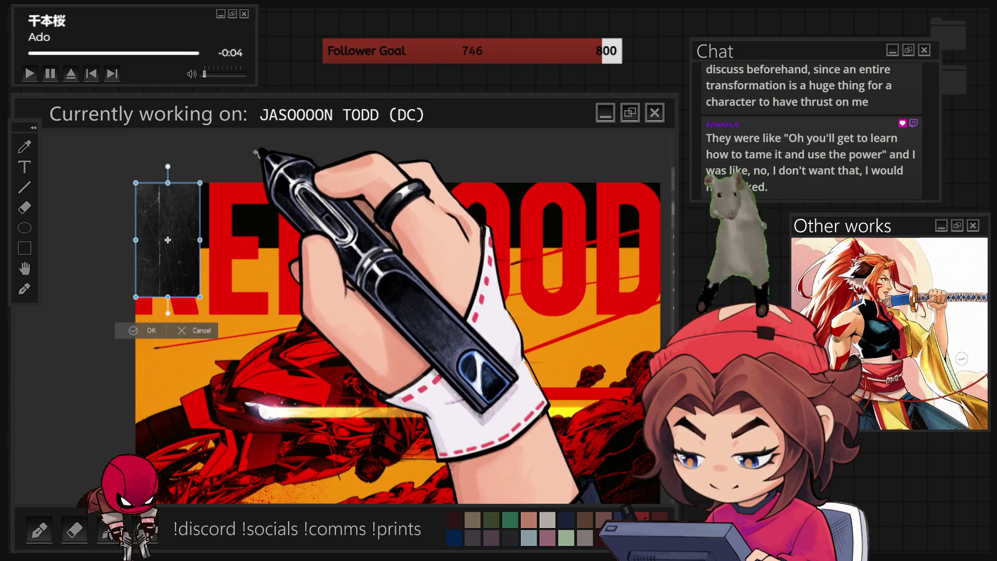
pyautogui.moveTo(245, 160); pyautogui.dragTo(100, 145)
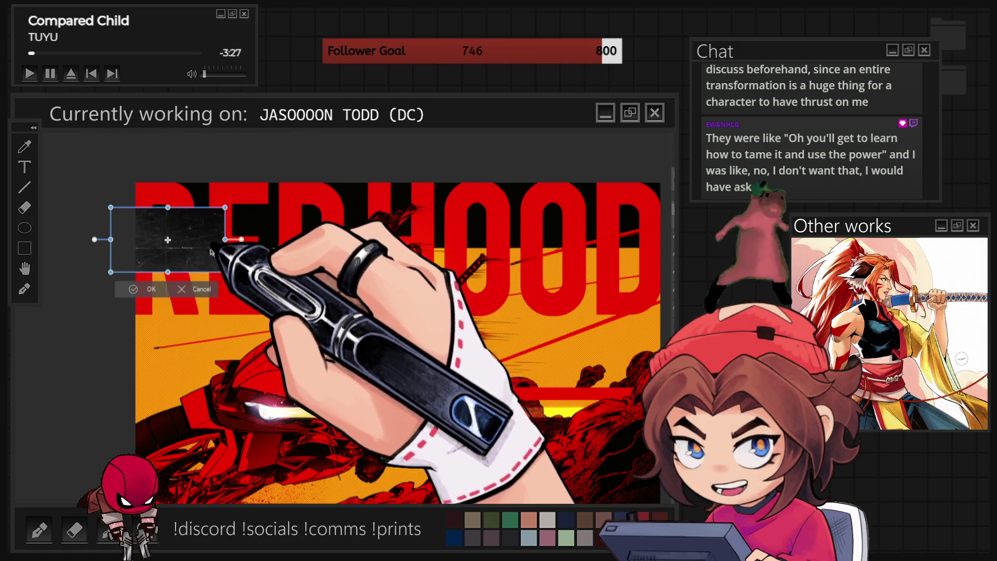
pyautogui.moveTo(210, 252); pyautogui.dragTo(365, 300)
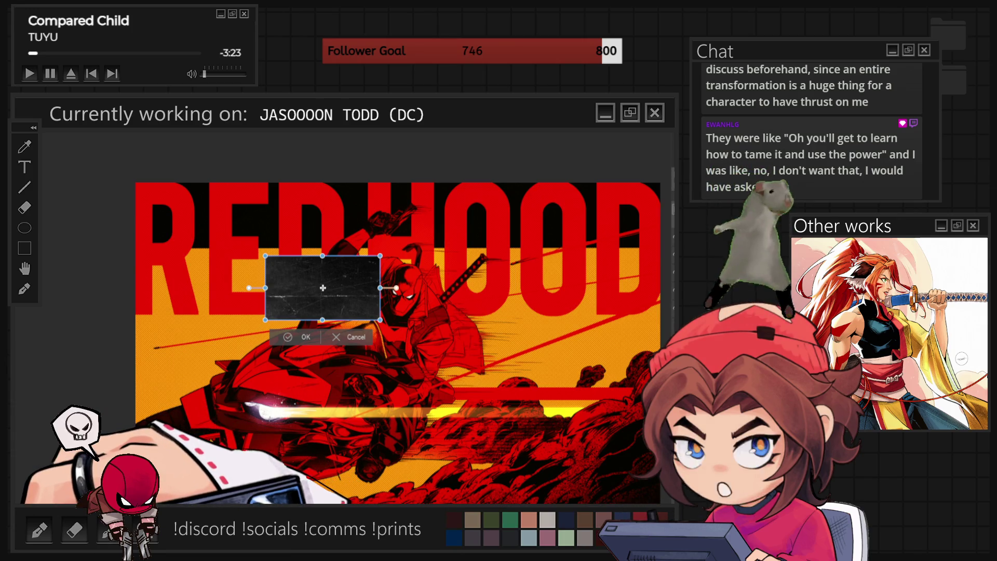
# Enlarge the texture over the artwork's centre, undo a stray rotation, and commit the placement.
pyautogui.moveTo(249, 288); pyautogui.dragTo(398, 167)
pyautogui.moveTo(286, 244); pyautogui.dragTo(120, 383)
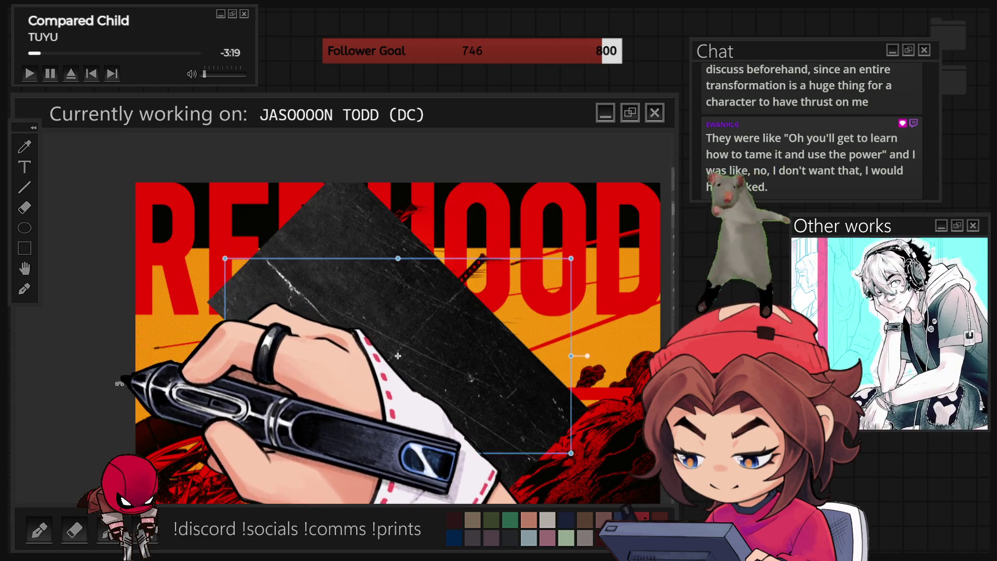
pyautogui.hotkey('ctrl', 'z')
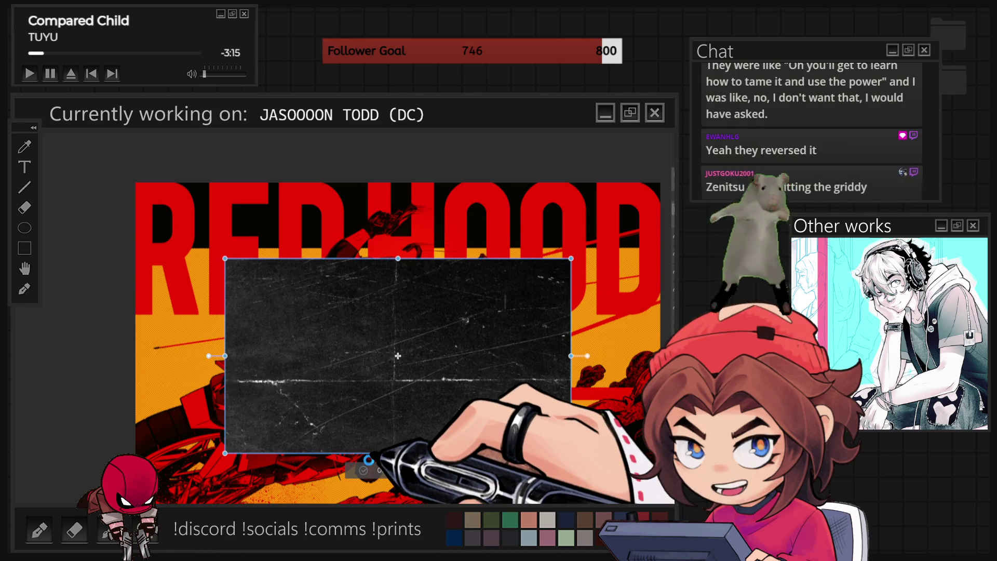
pyautogui.click(369, 461)
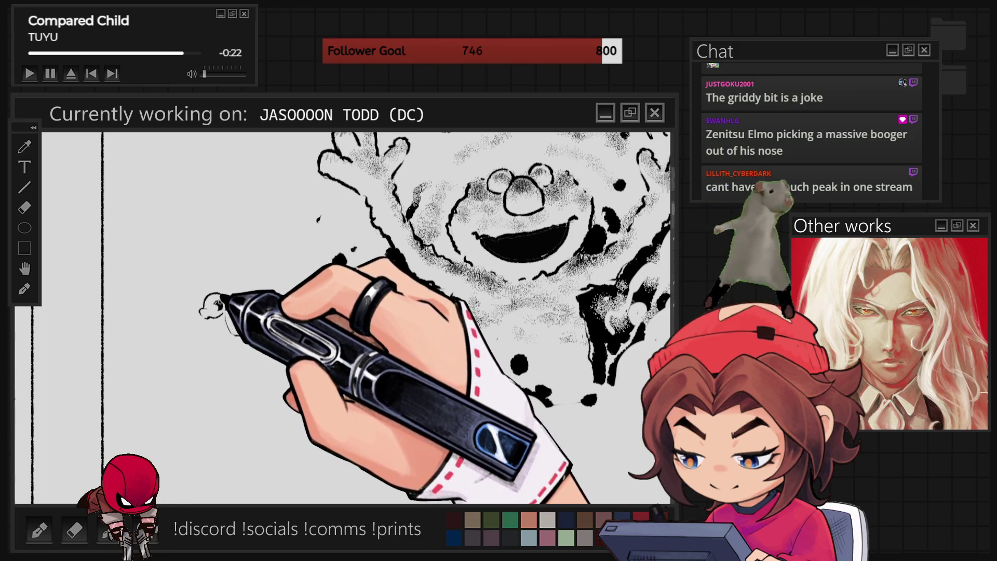
# Sketch a small head shape to the left of the Elmo figure.
pyautogui.moveTo(226, 308); pyautogui.dragTo(265, 307)
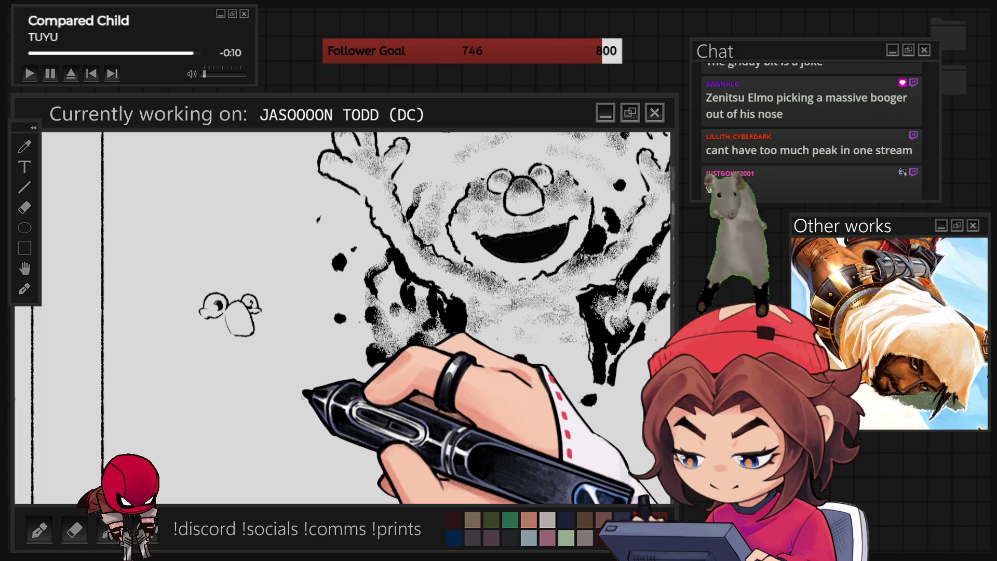
# Sketch the character's head outline with cloud-like shaggy hair strokes.
pyautogui.moveTo(200, 343); pyautogui.dragTo(229, 341)
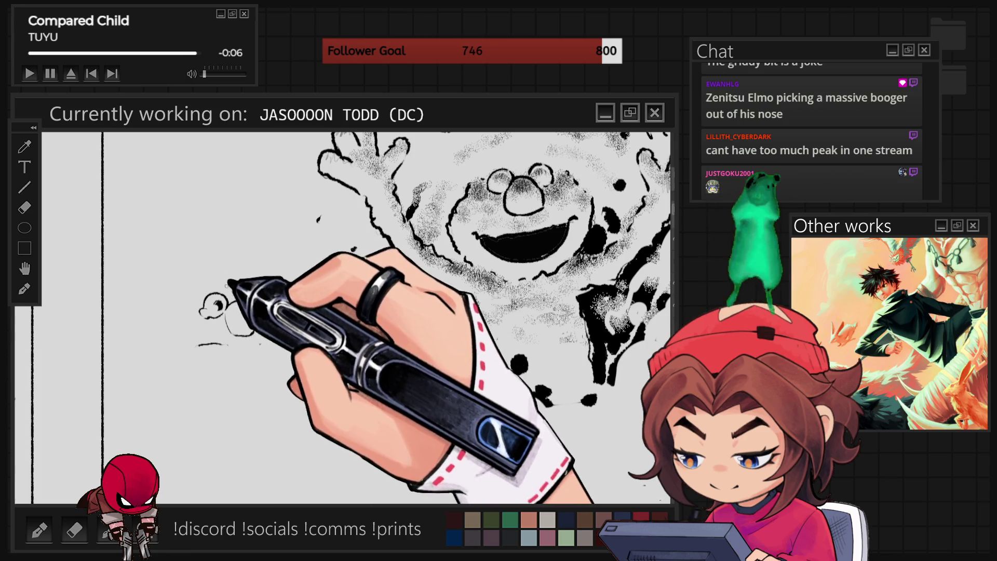
pyautogui.moveTo(250, 303); pyautogui.dragTo(222, 308)
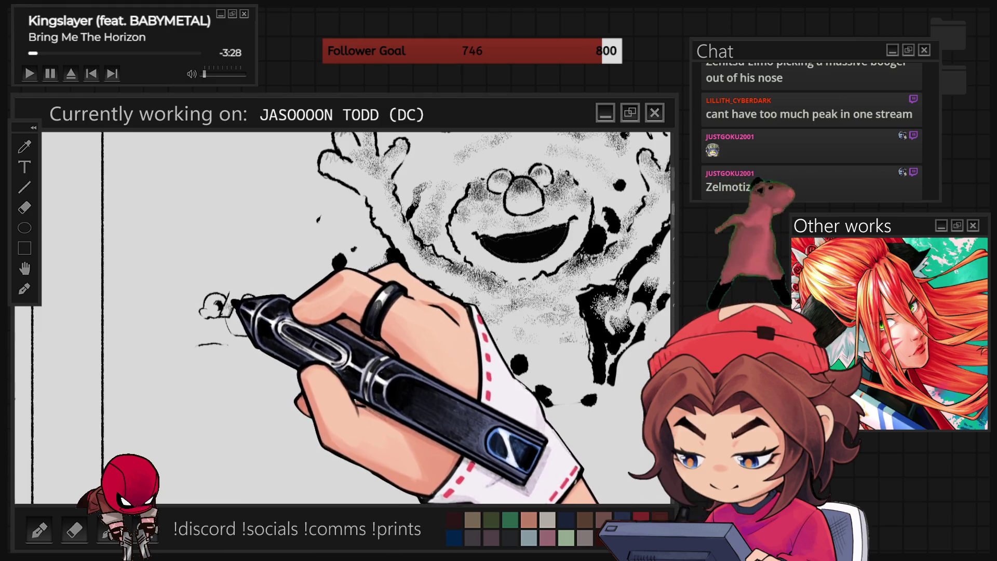
pyautogui.moveTo(215, 300); pyautogui.dragTo(249, 308)
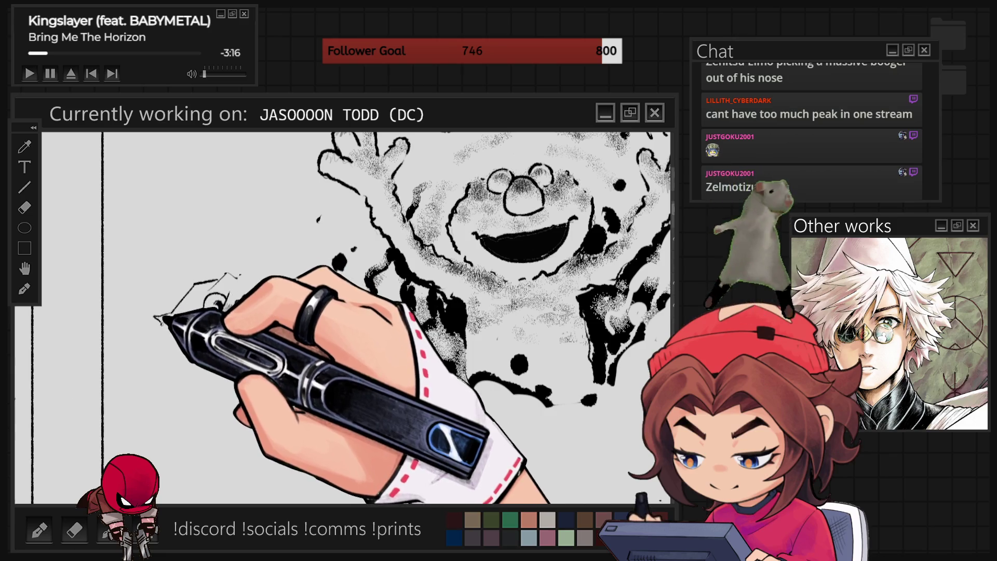
pyautogui.moveTo(198, 285); pyautogui.dragTo(173, 329)
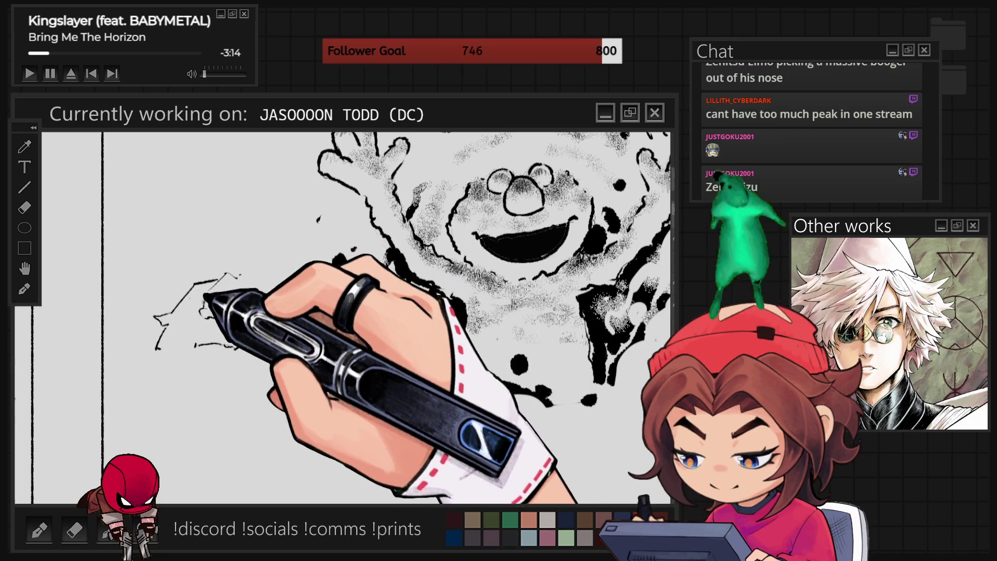
# Draw the eyes, face details and curved jaw of the grumpy character.
pyautogui.moveTo(204, 300); pyautogui.dragTo(258, 306)
pyautogui.moveTo(198, 323); pyautogui.dragTo(257, 316)
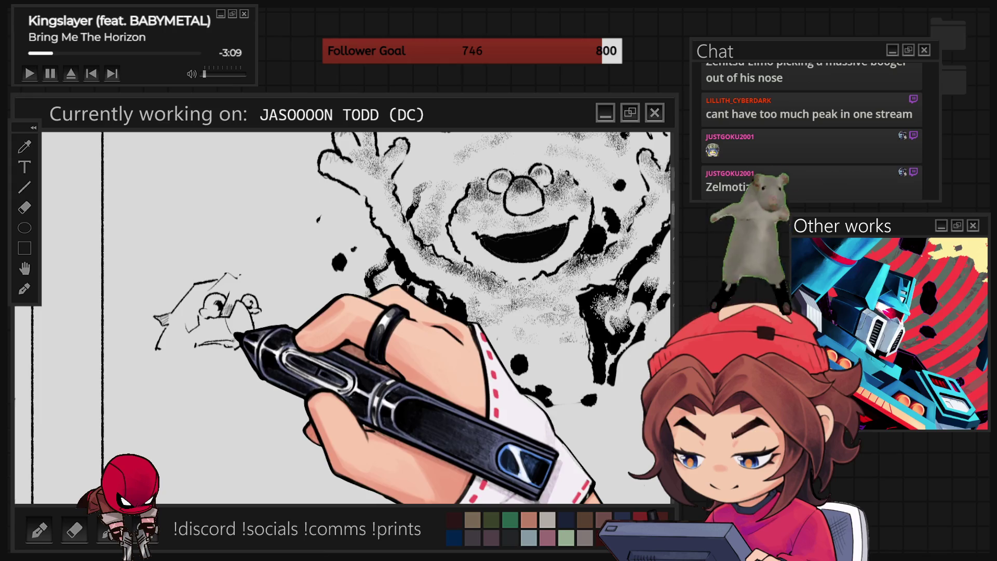
pyautogui.moveTo(202, 343); pyautogui.dragTo(261, 323)
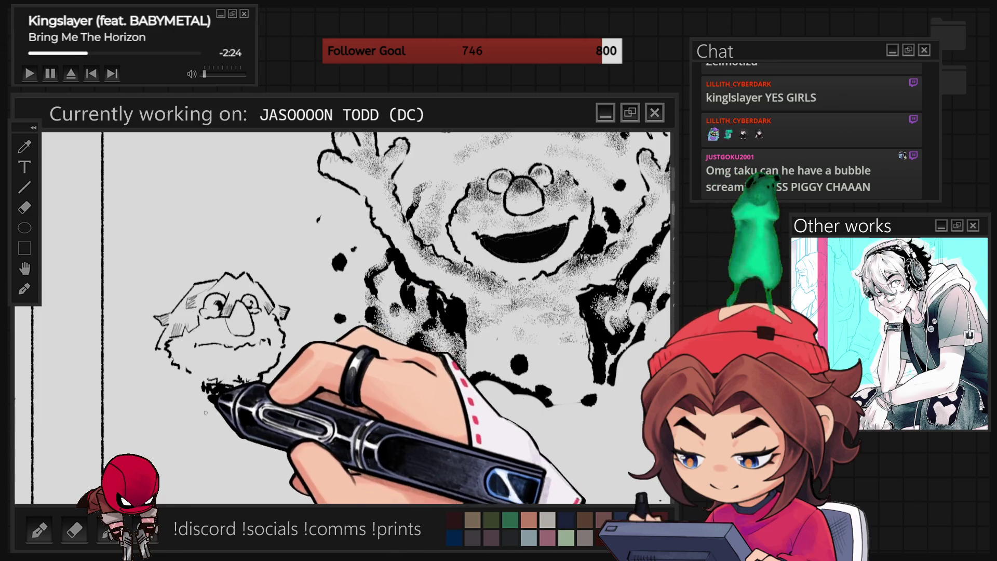
# Draw the jagged collar, left shoulder line and vertical body strokes beneath the face with the pen.
pyautogui.moveTo(207, 386); pyautogui.dragTo(218, 466)
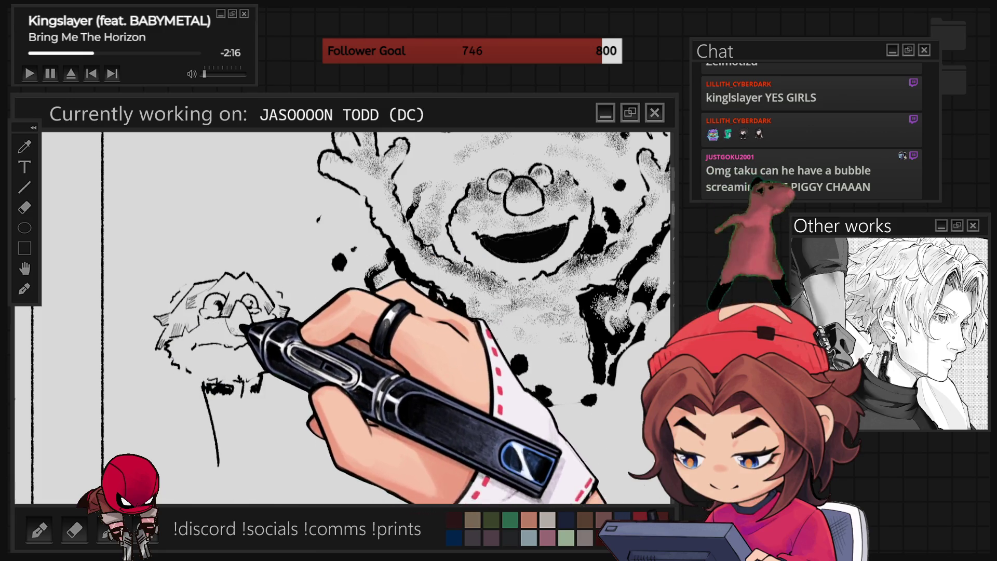
pyautogui.moveTo(199, 385); pyautogui.dragTo(161, 424)
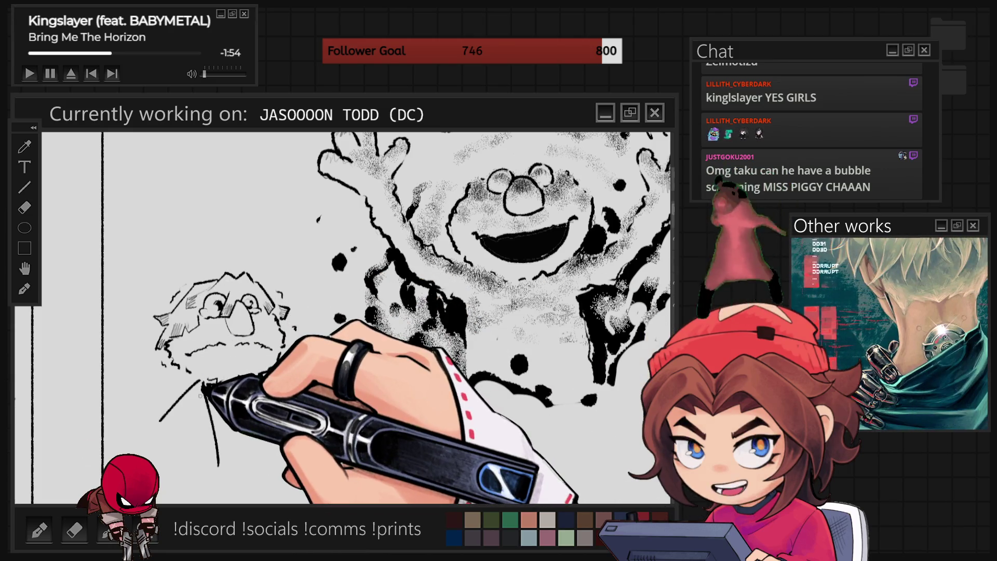
pyautogui.moveTo(201, 385); pyautogui.dragTo(260, 401)
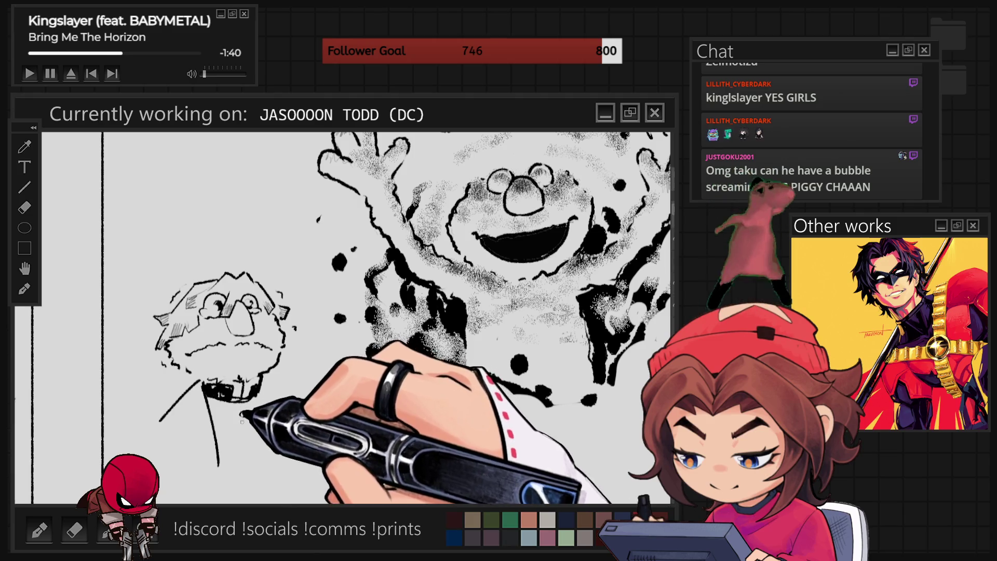
pyautogui.moveTo(262, 456); pyautogui.dragTo(264, 408)
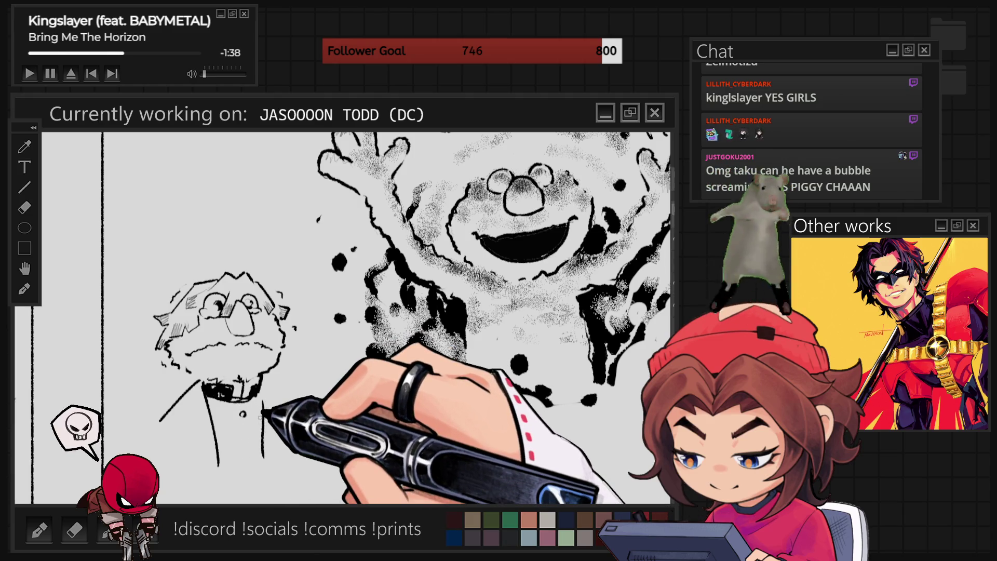
pyautogui.moveTo(191, 499); pyautogui.dragTo(197, 407)
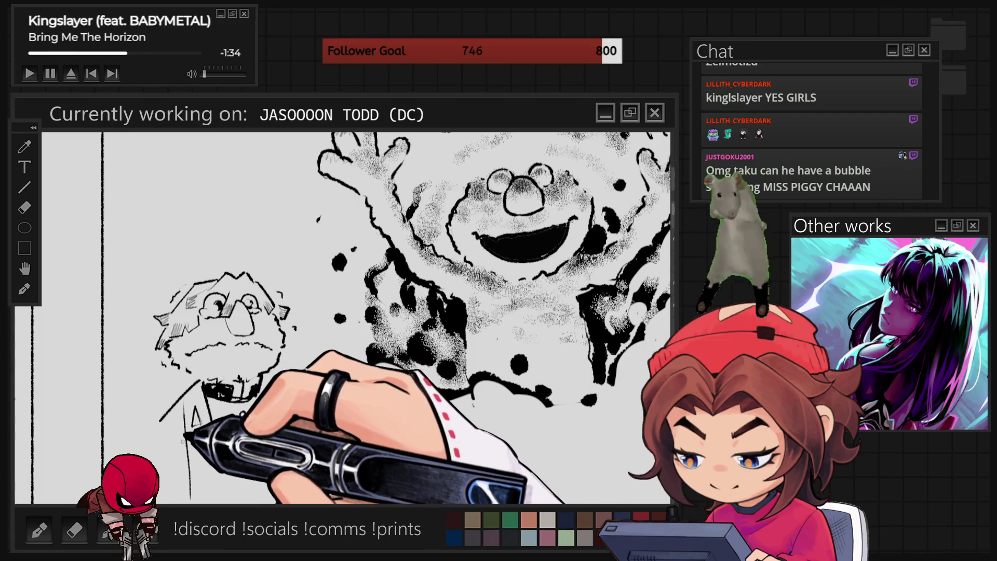